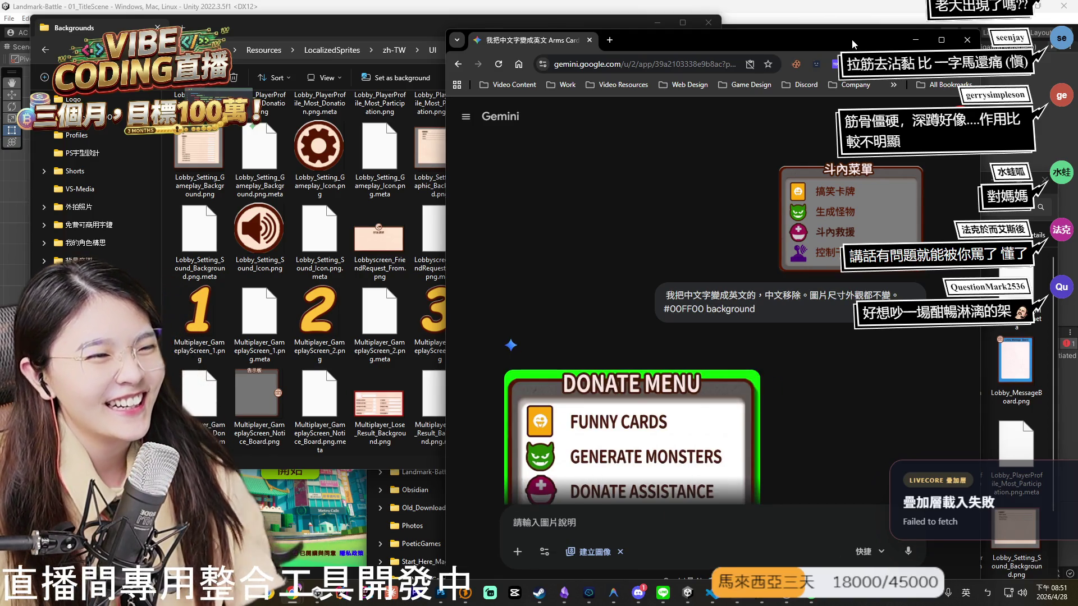
Edit the Gemini prompt to add '，空間也要留著' after 不變 and resend it.
scroll(640, 247, down, 2)
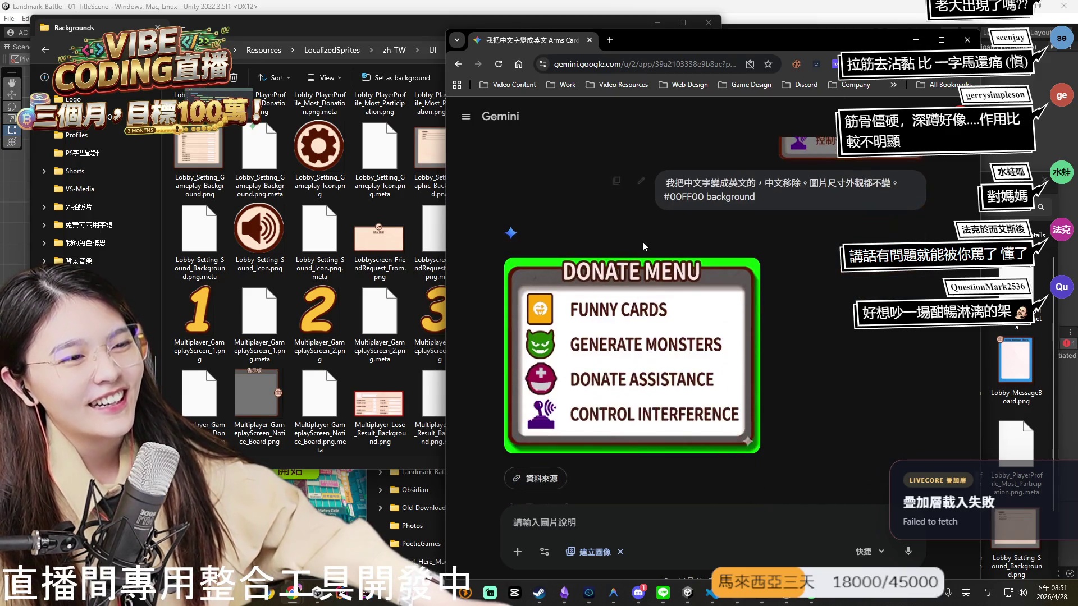
scroll(690, 253, up, 1)
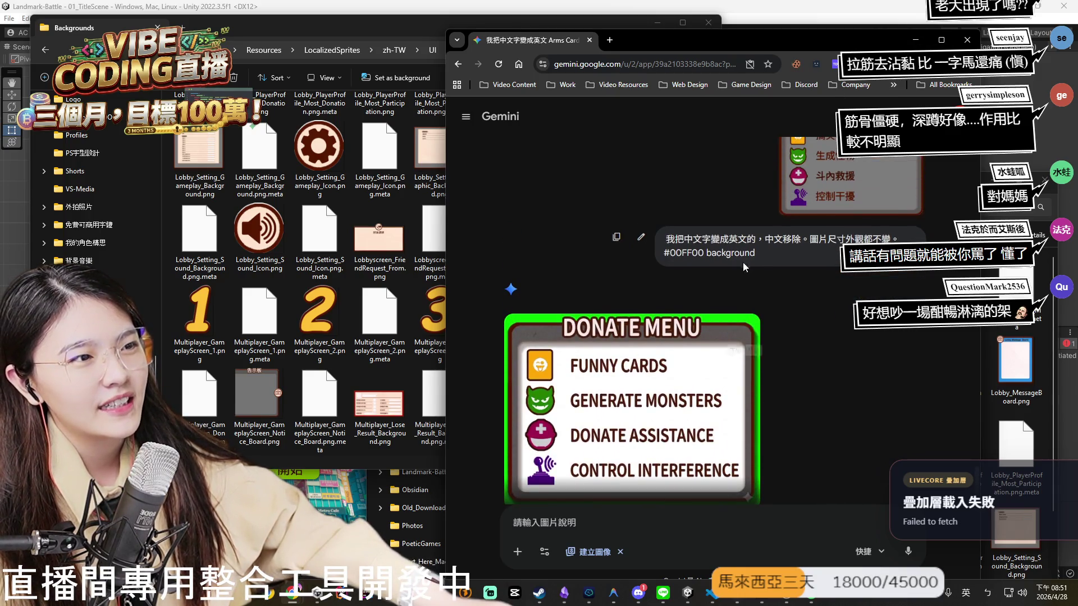
click(640, 238)
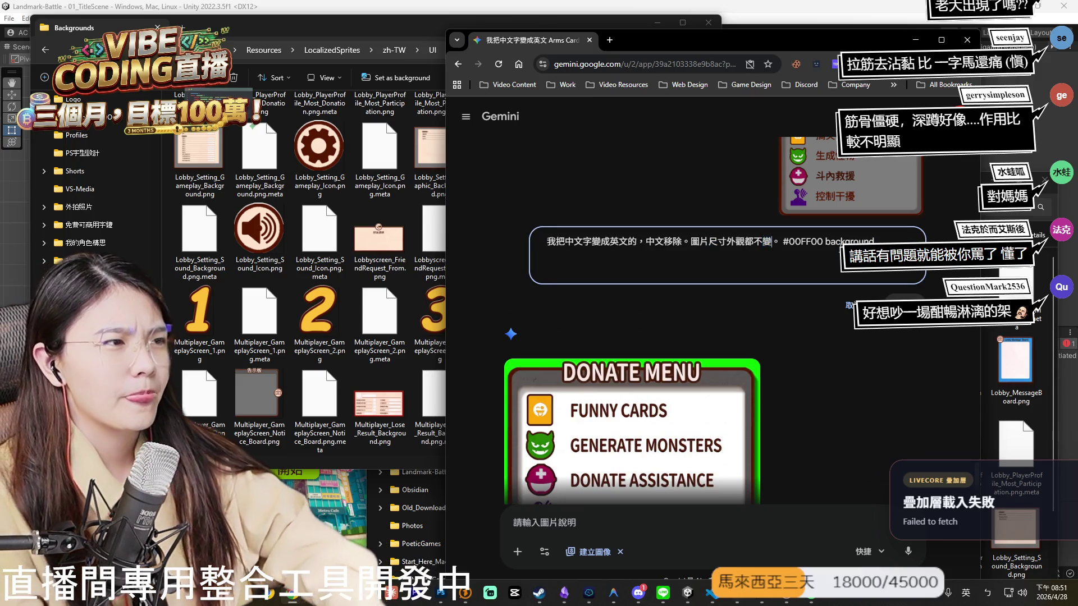
text(，u.41u)
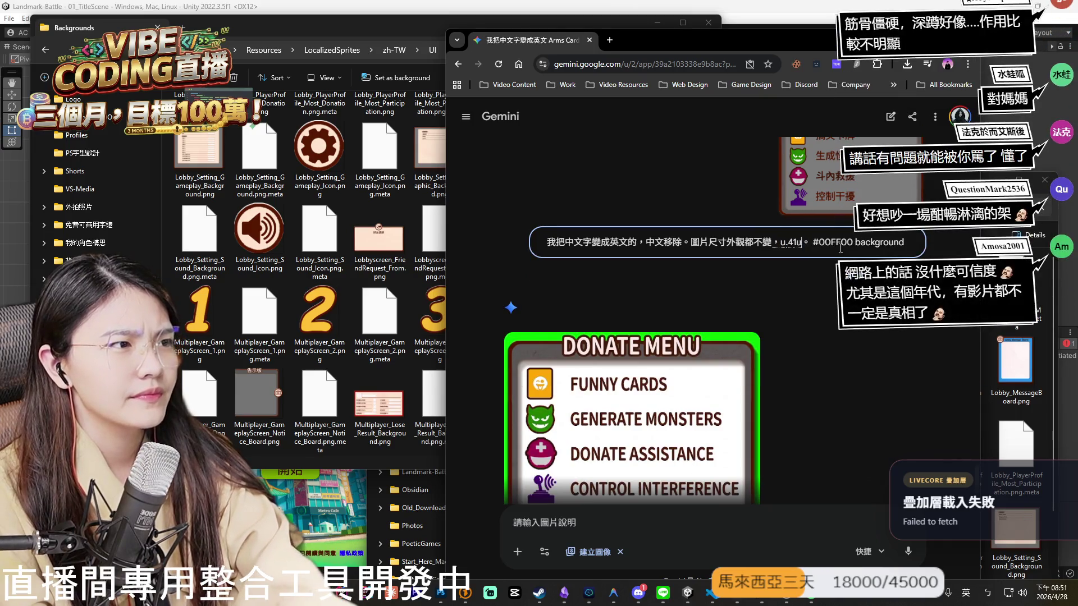
text(u.)
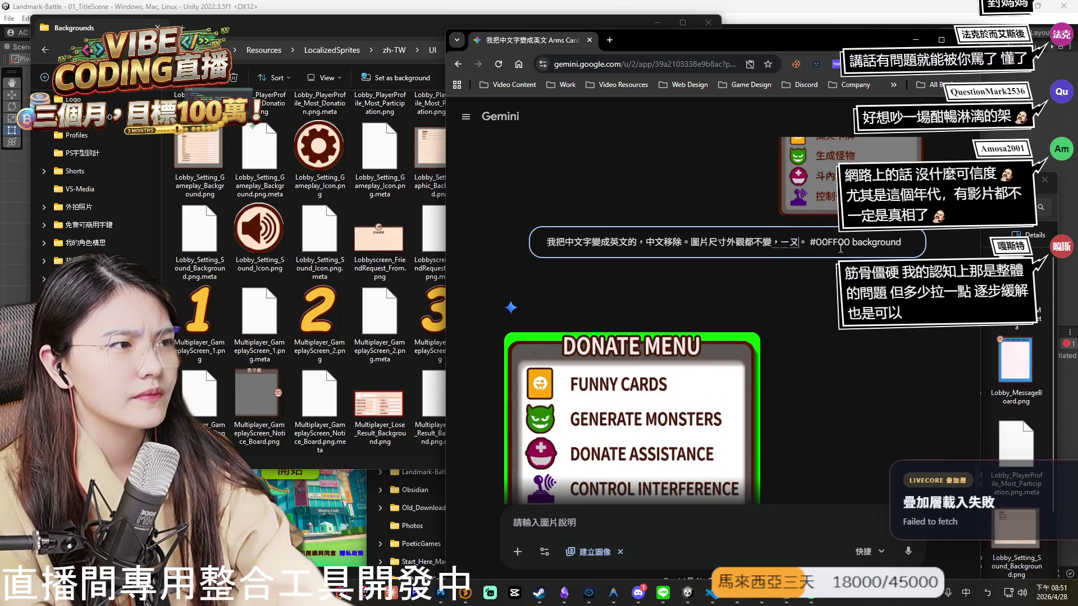
key(BackSpace)
key(BackSpace)
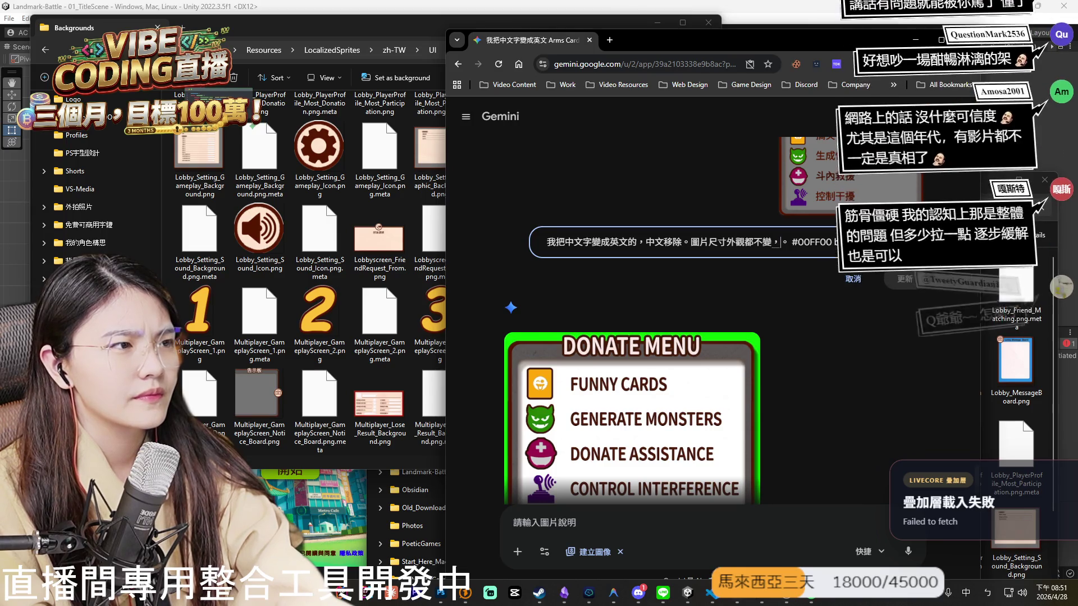
text(空間也一ㄠ)
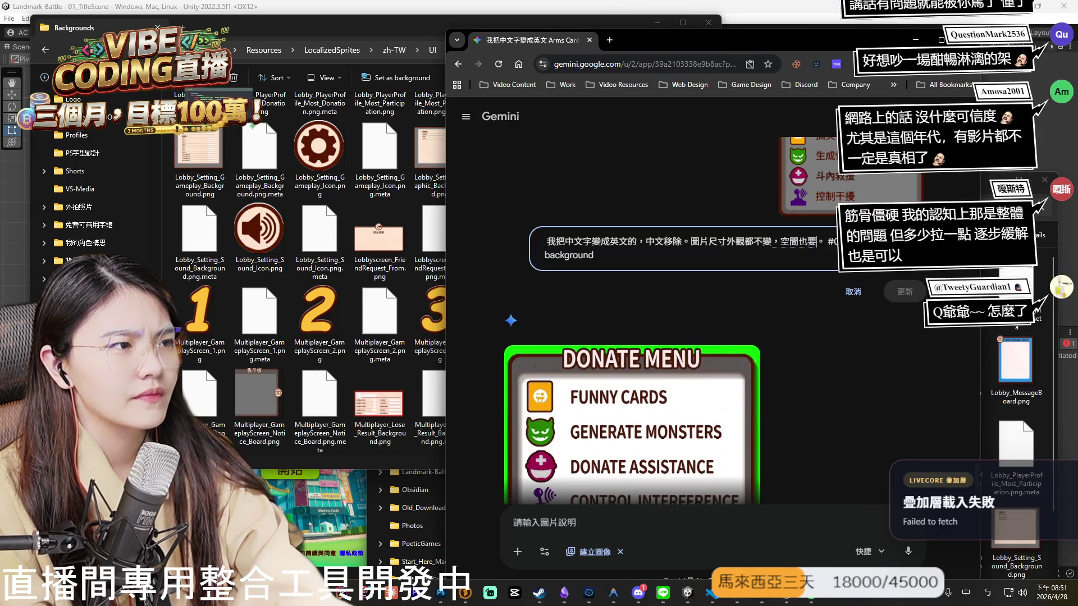
text(留著)
key(Return)
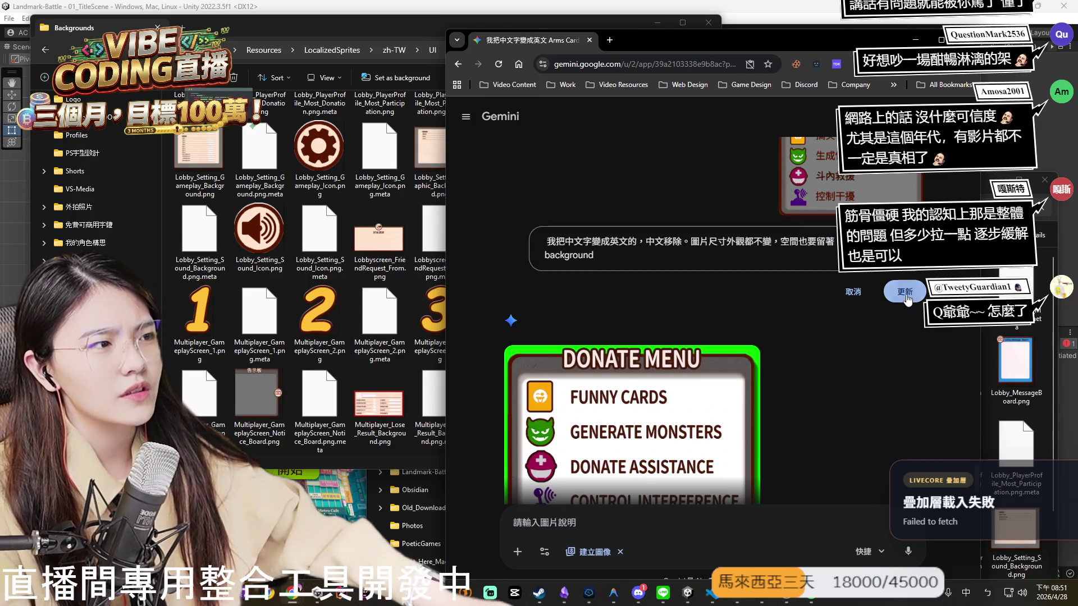
click(904, 291)
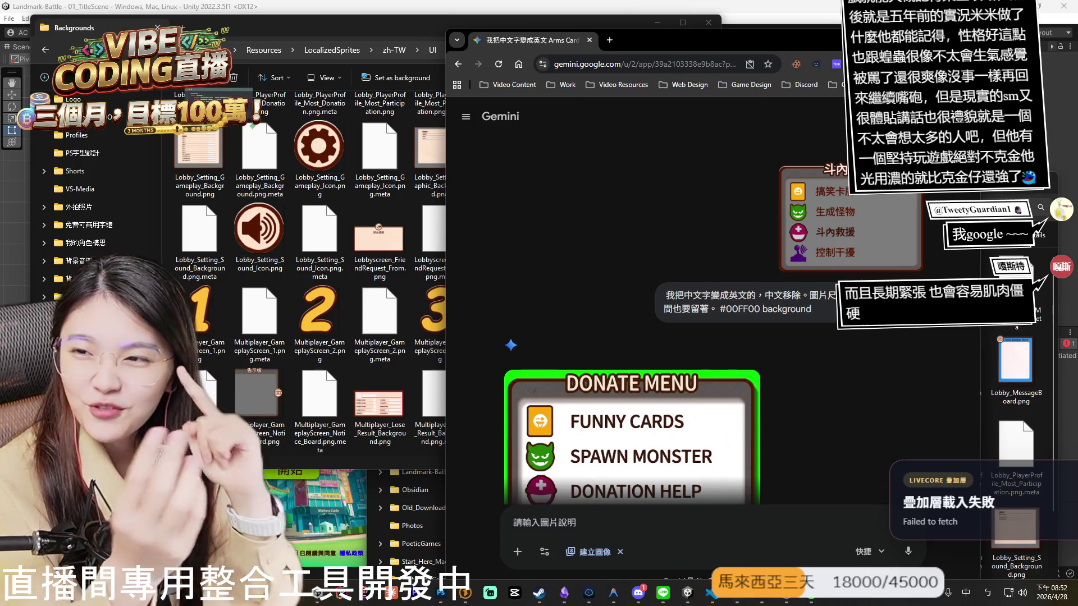
Scroll to view the new DONATE MENU image listing Funny Cards, Spawn Monster, Donation Help, Control Jam.
mouse_move(641, 399)
scroll(641, 399, down, 3)
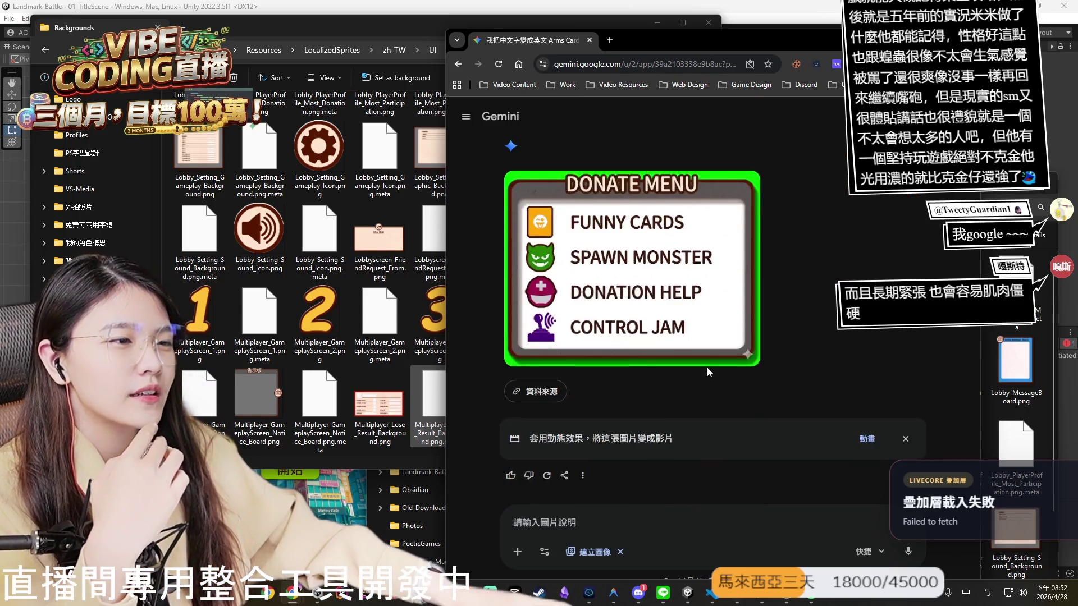
Scroll back up to the Donate Menu prompt and put it into edit mode.
scroll(707, 367, up, 4)
click(641, 319)
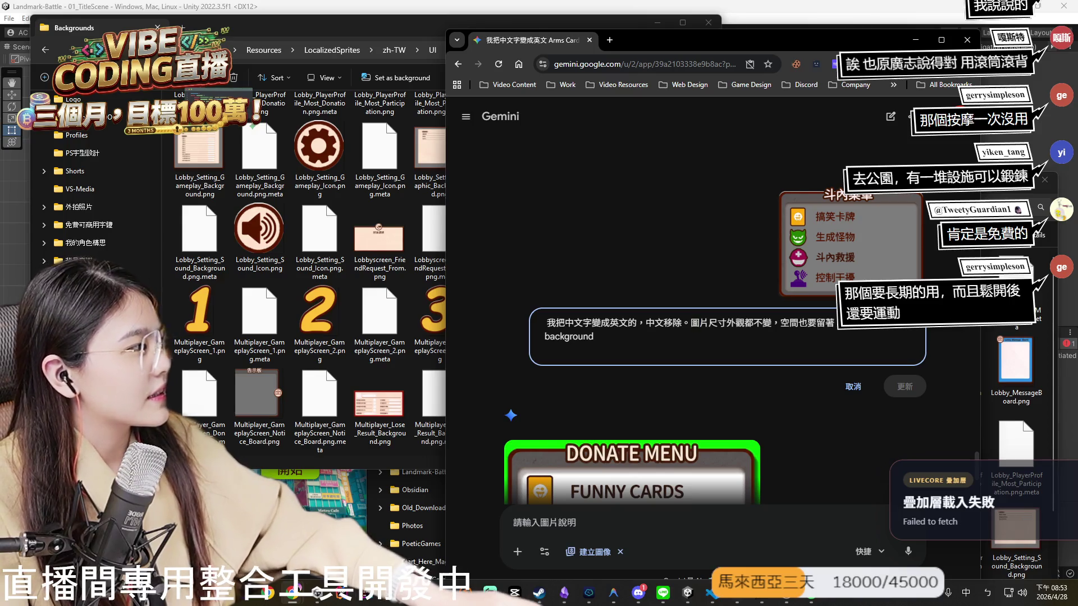
Add '英文字可以小一點。' before the #00FF00 background instruction and resend the prompt.
key(alt+Tab)
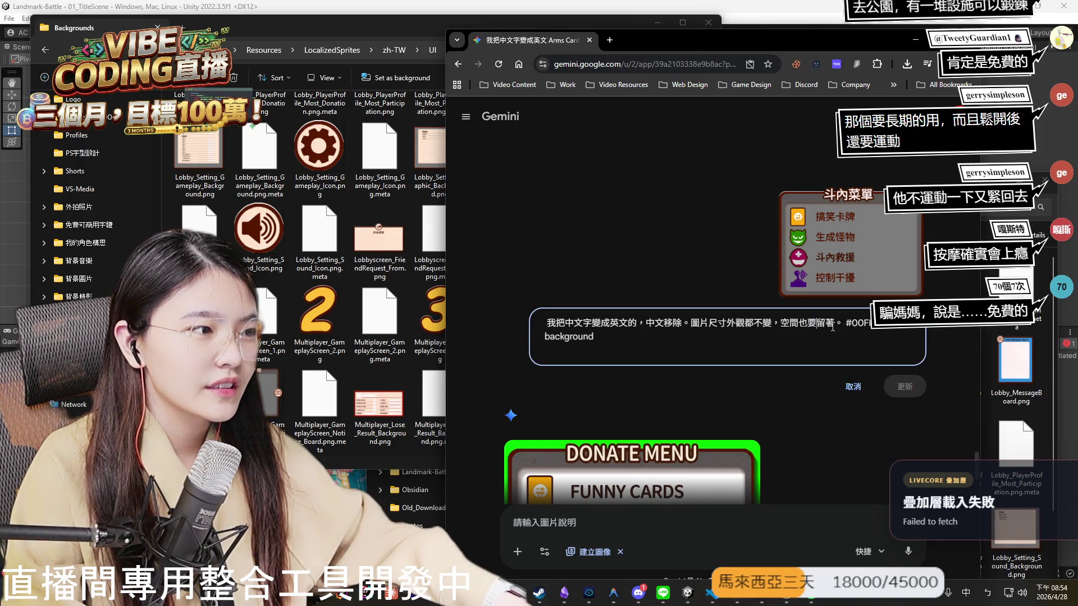
key(BackSpace)
text(00)
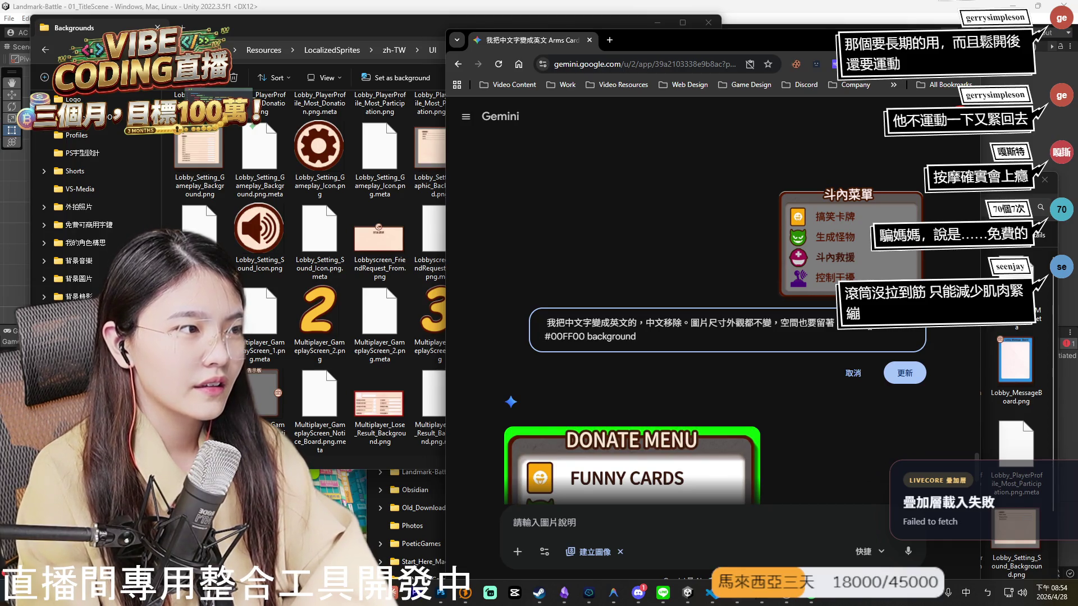
key(ctrl+BackSpace)
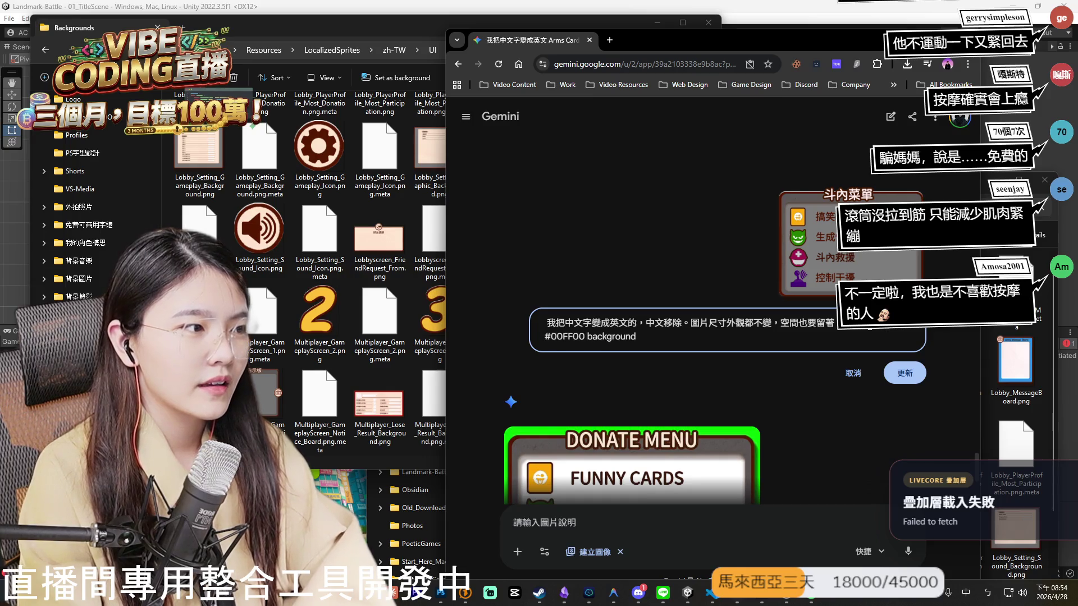
key(ctrl+z)
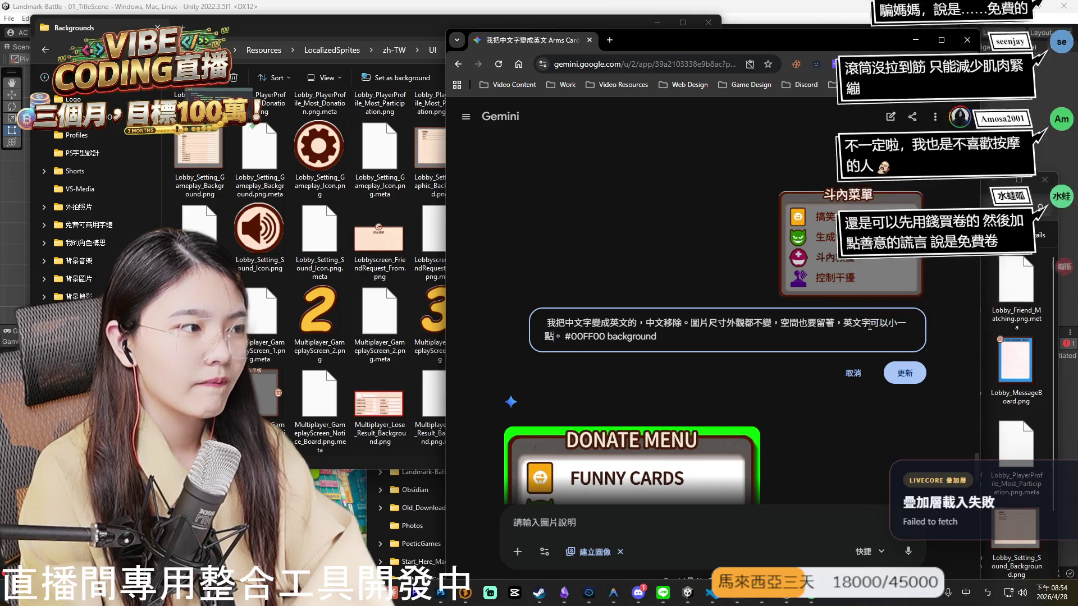
key(Return)
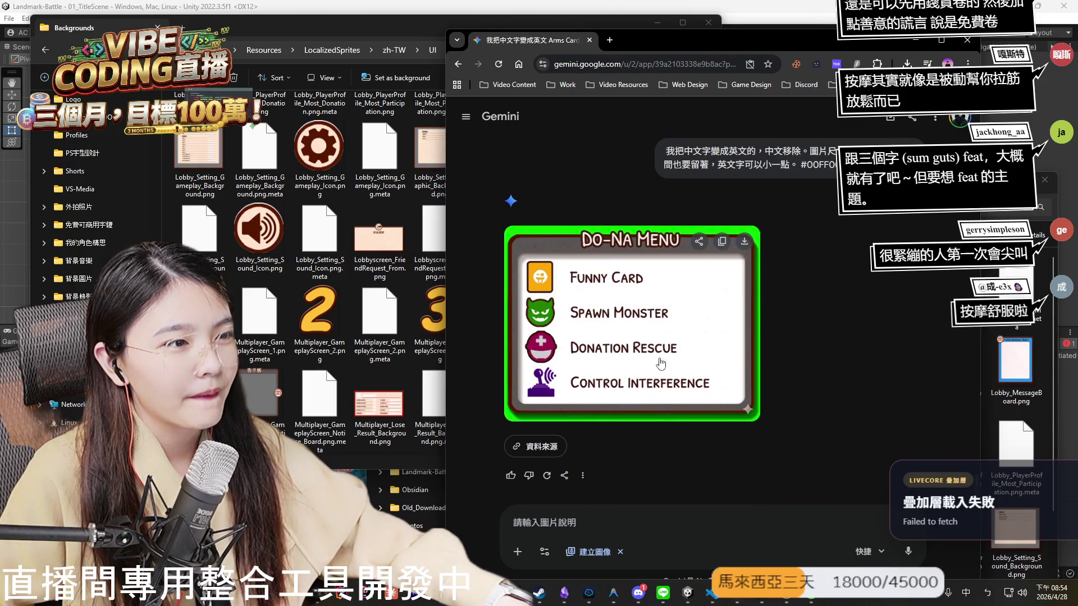
Insert 字體右邊 before 空間 in the prompt so space right of the text is kept, then resend.
scroll(617, 286, up, 5)
scroll(596, 325, down, 5)
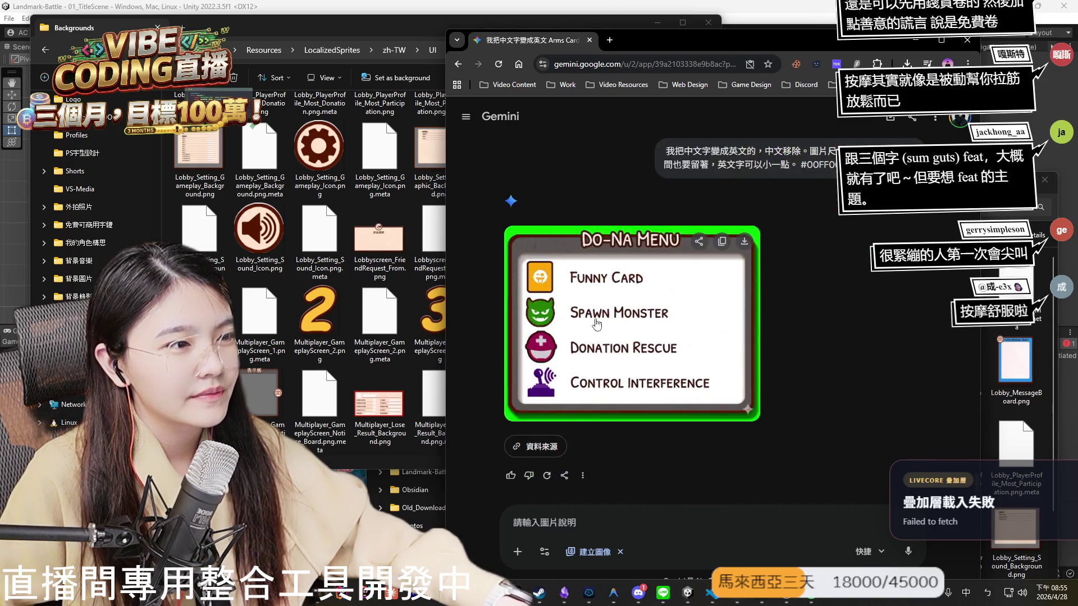
scroll(697, 344, up, 7)
scroll(697, 355, down, 3)
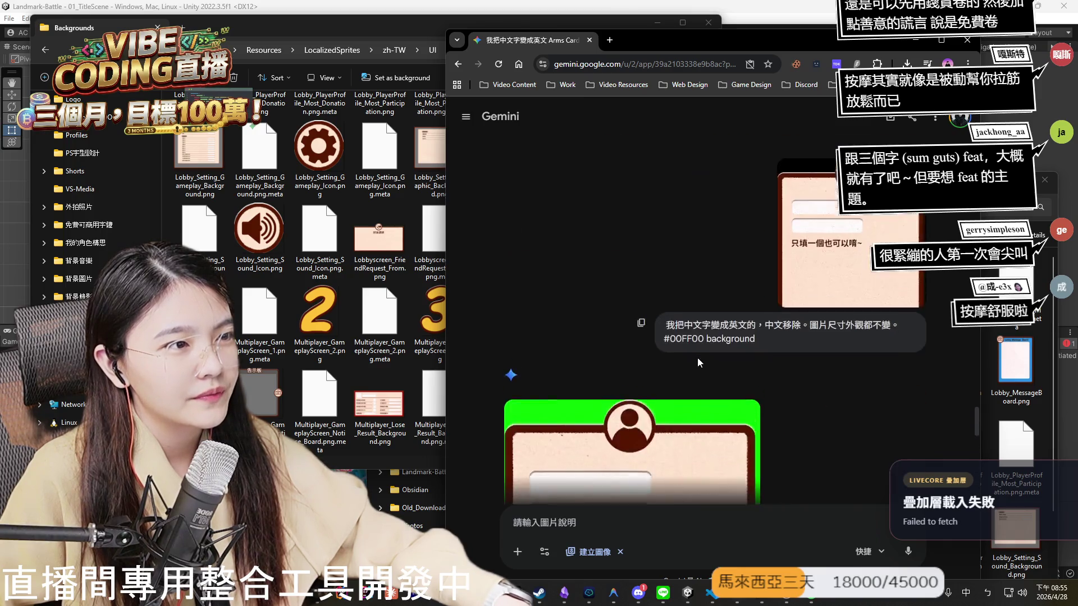
click(640, 374)
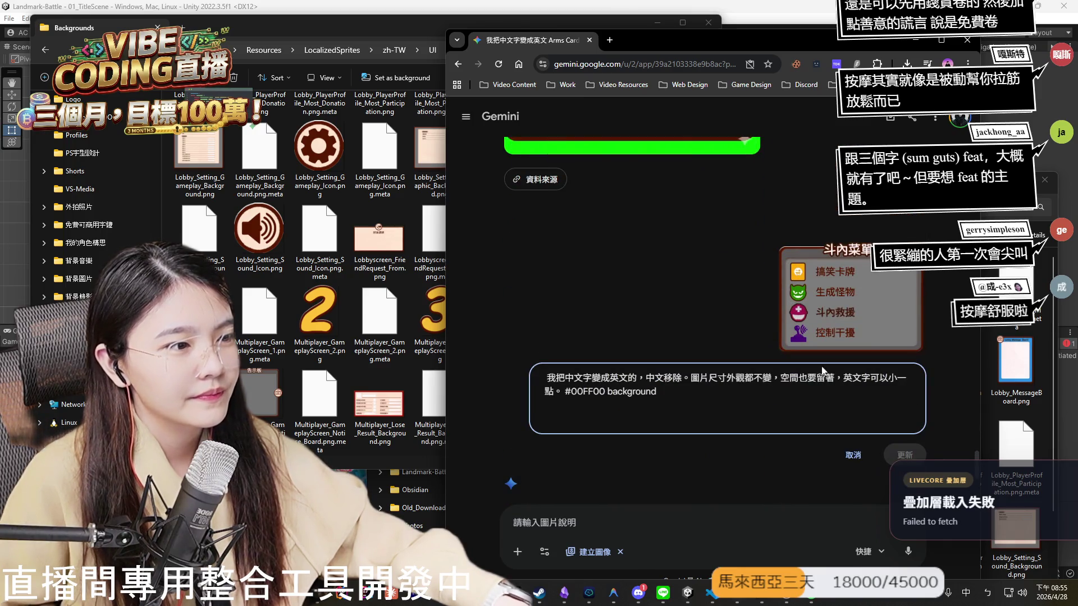
click(780, 378)
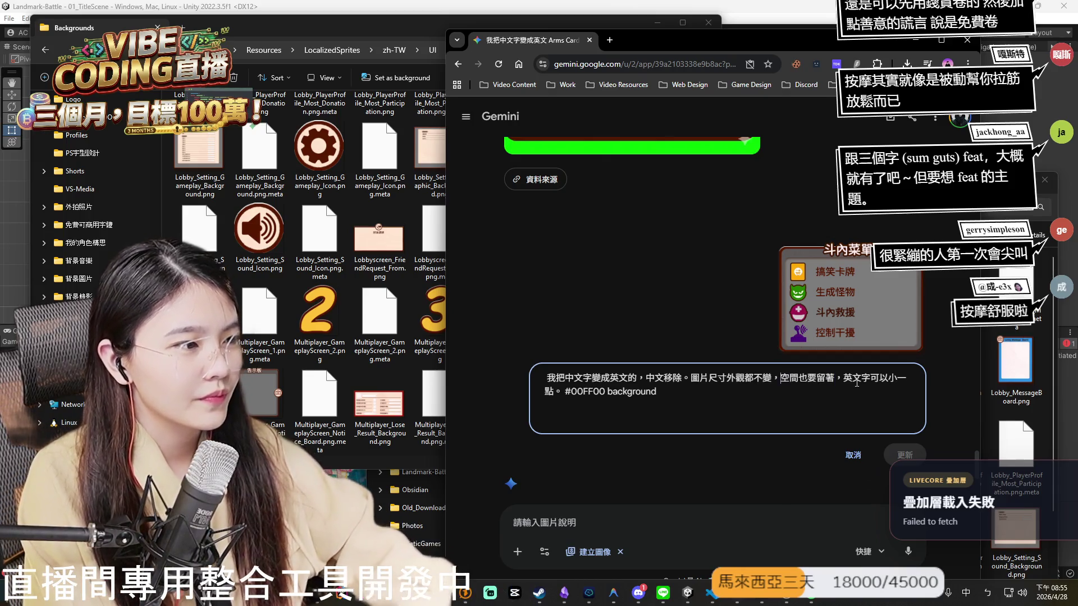
text(一液體右邊)
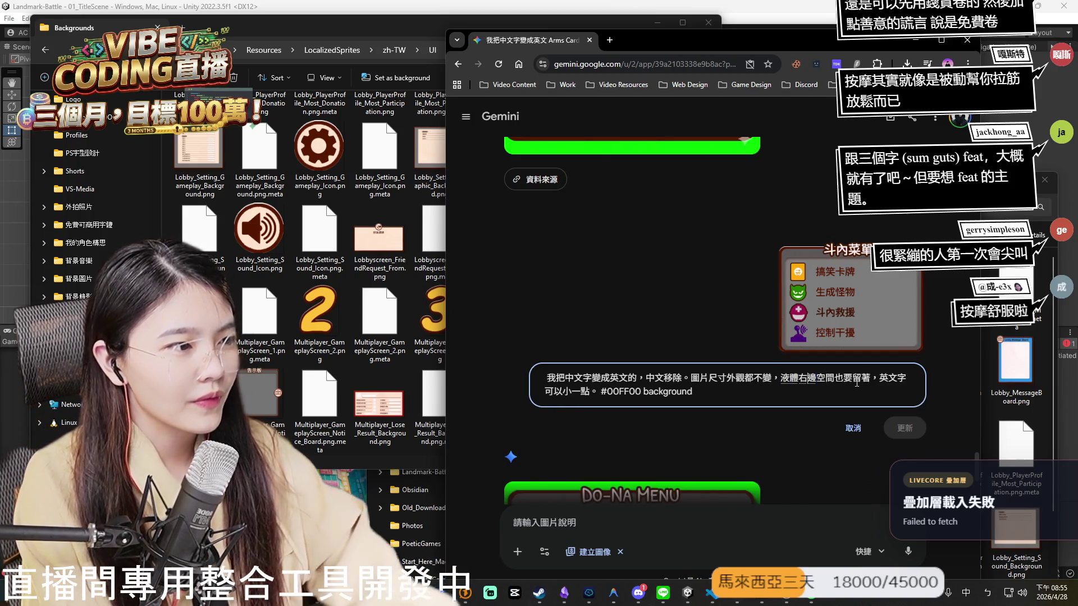
key(Left)
key(Left)
key(Left)
key(Down)
key(Return)
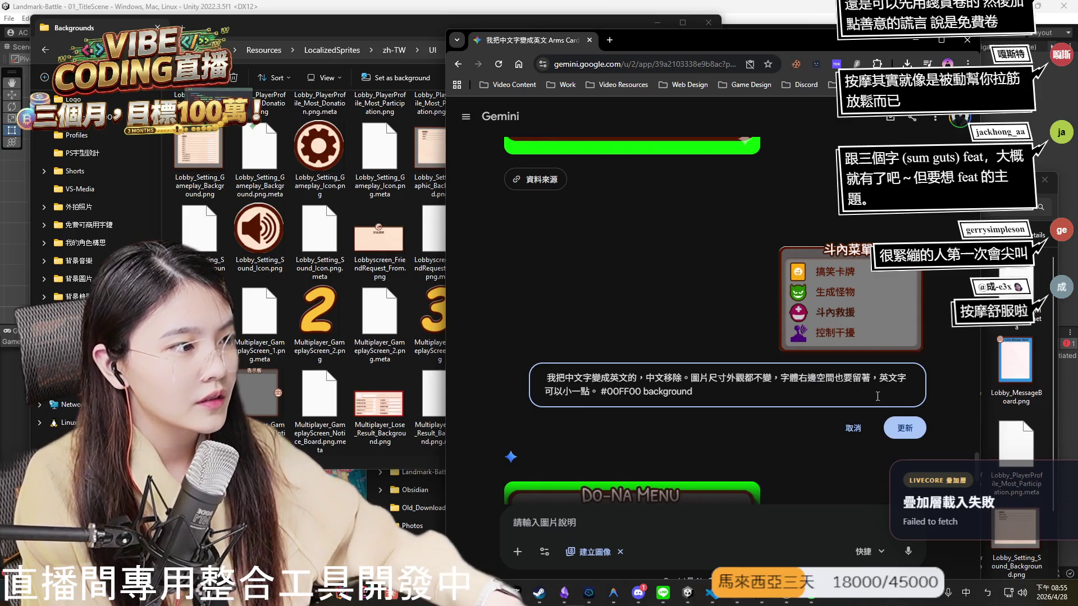
click(901, 426)
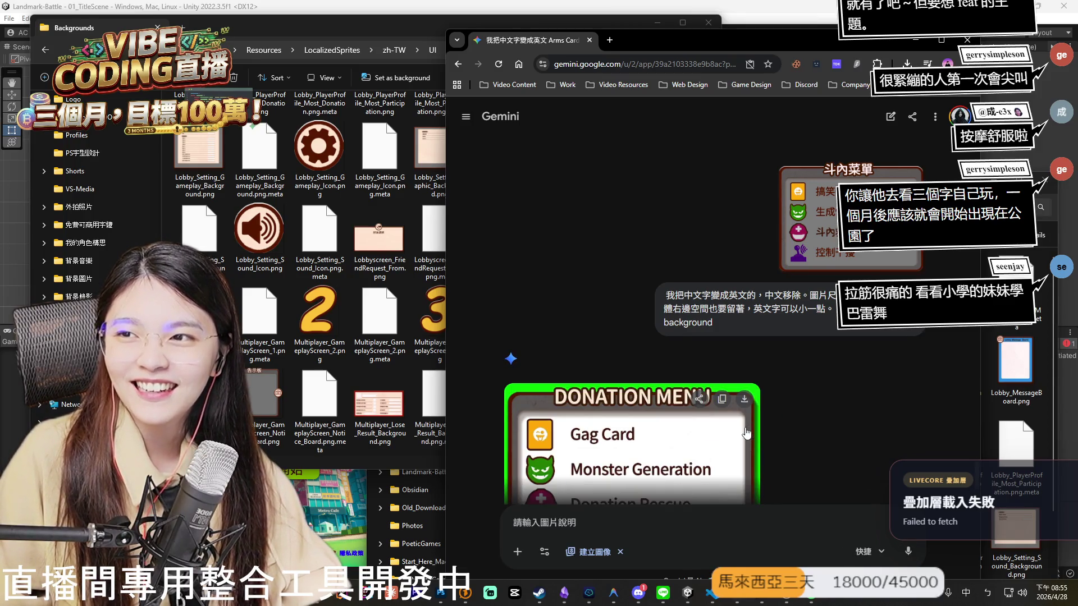
Review the new green Donation Menu image, then ask Gemini to regenerate the reply.
scroll(719, 264, down, 3)
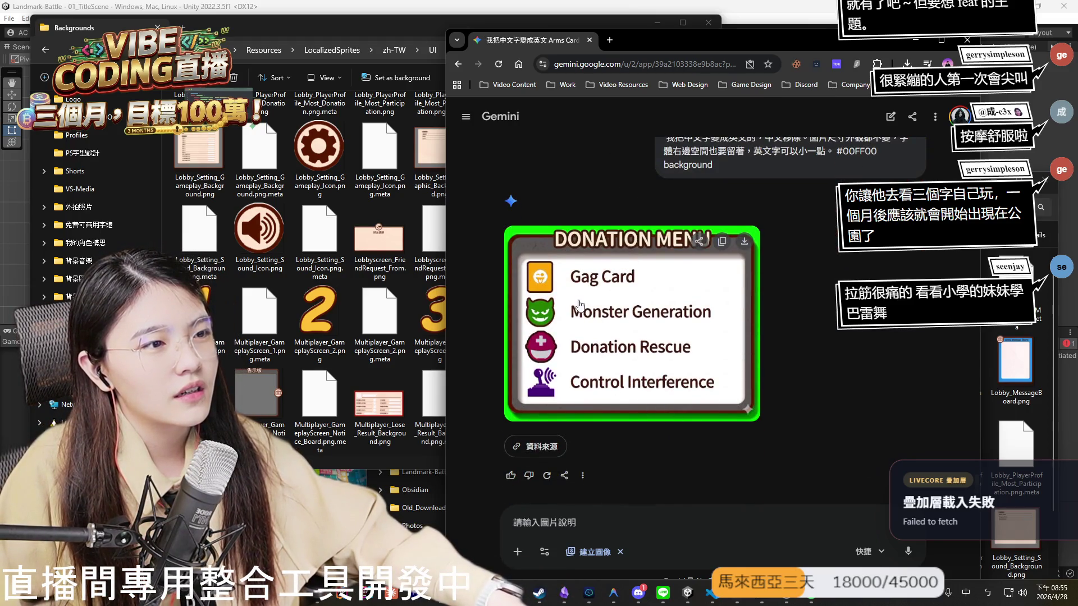
scroll(645, 388, up, 1)
scroll(645, 389, down, 1)
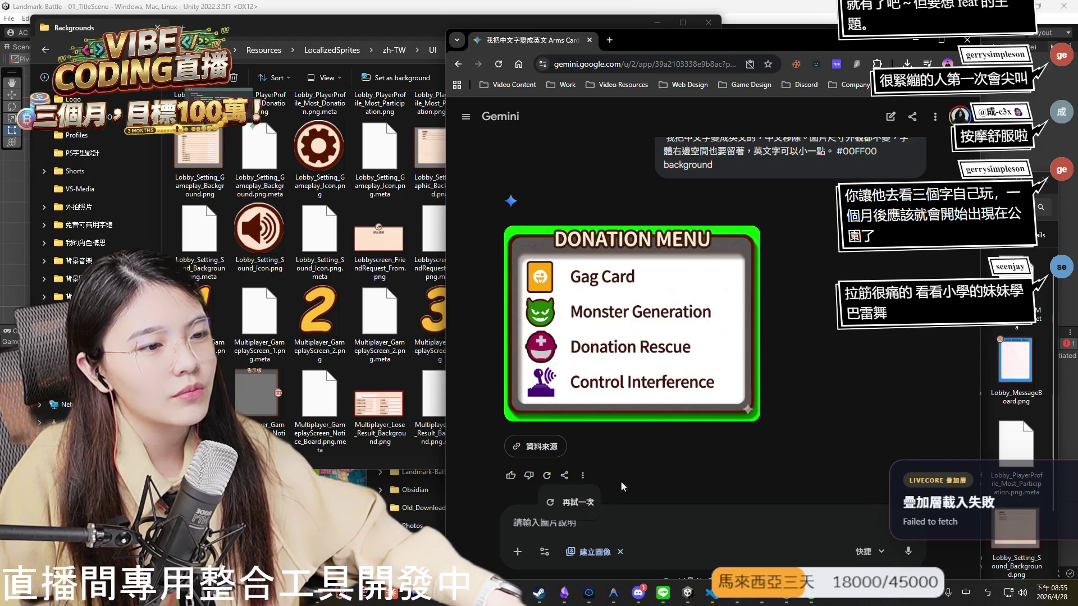
click(587, 507)
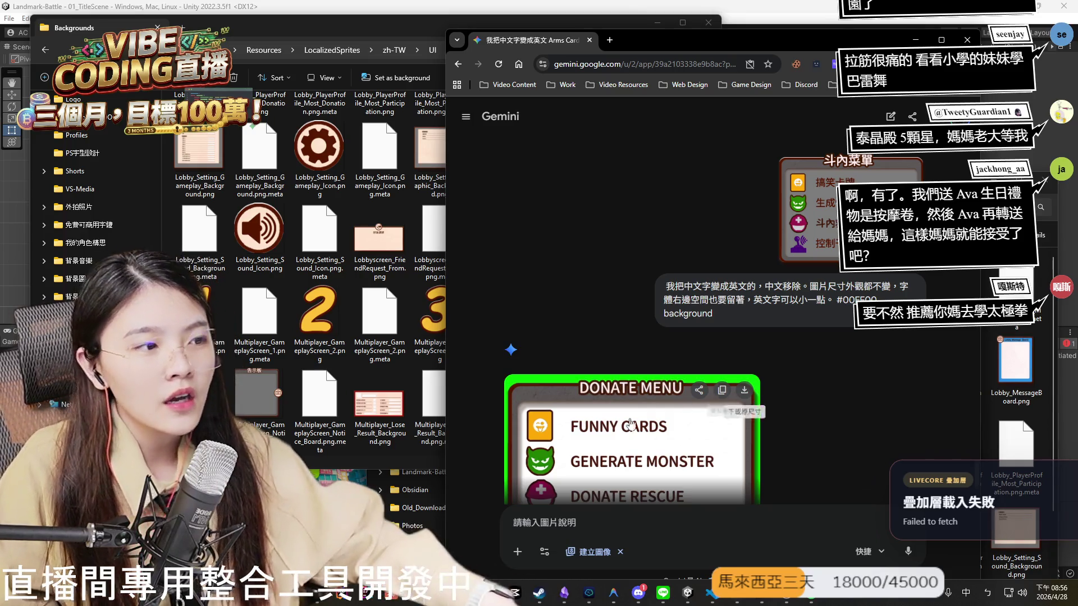
Scroll through the regenerated Donate Menu result and request yet another regeneration.
scroll(712, 405, down, 1)
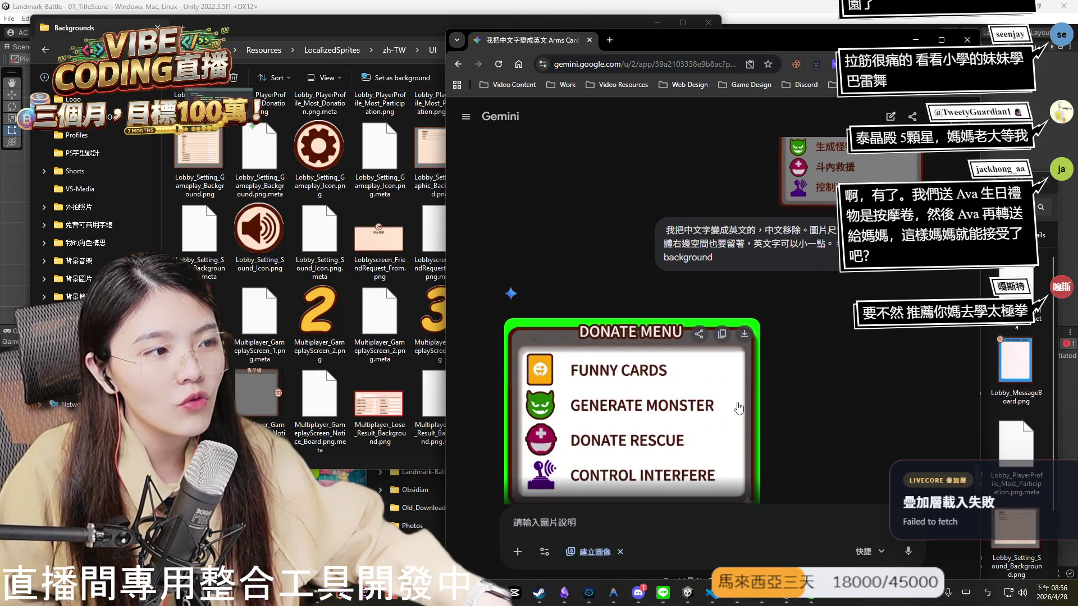
scroll(712, 393, down, 1)
scroll(540, 486, down, 1)
click(572, 496)
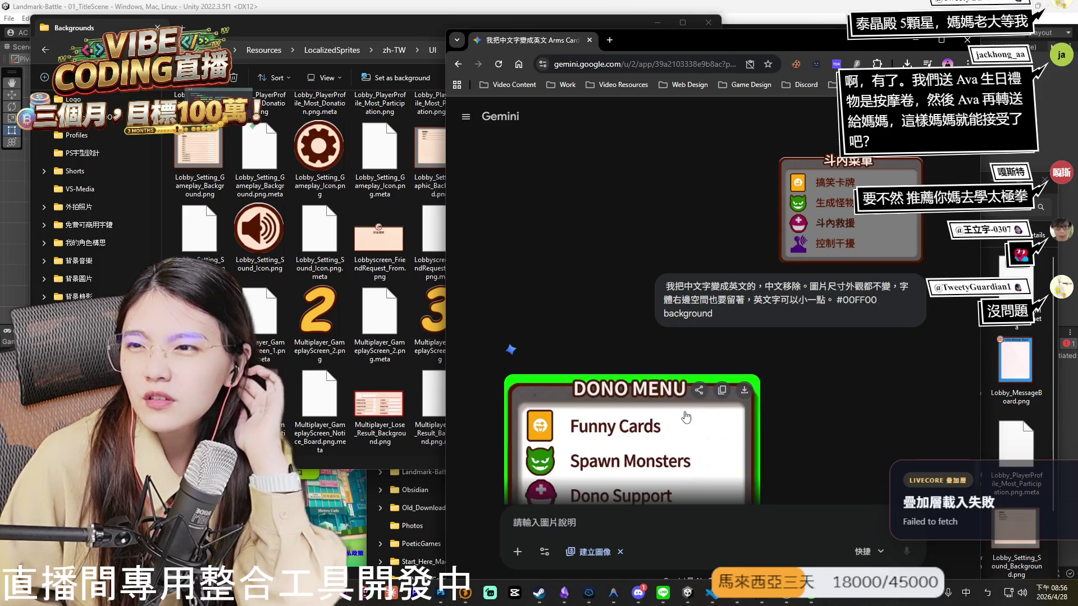
scroll(690, 412, down, 3)
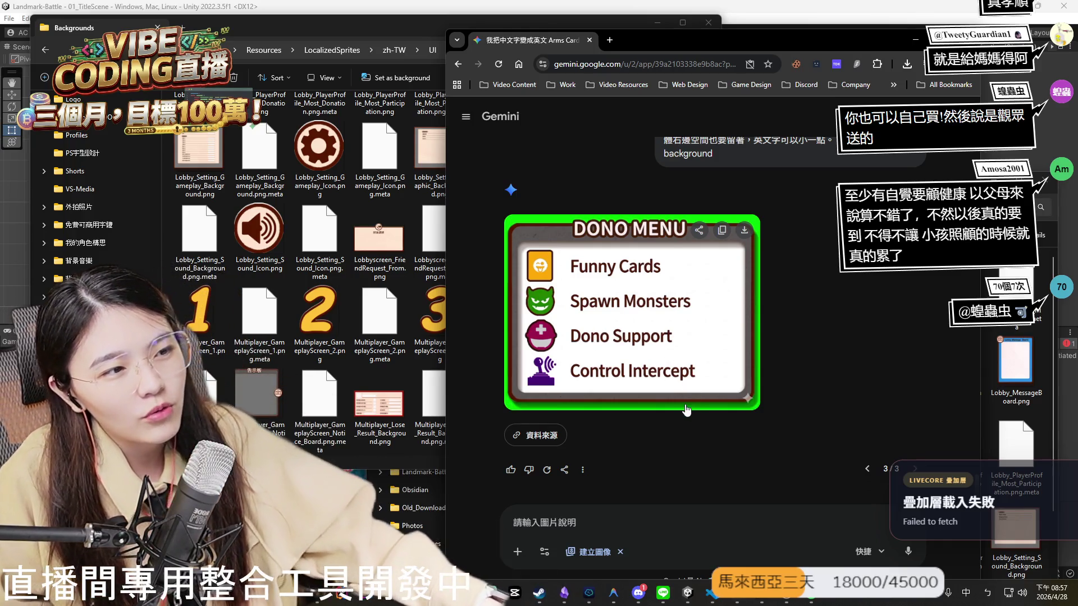
mouse_move(654, 405)
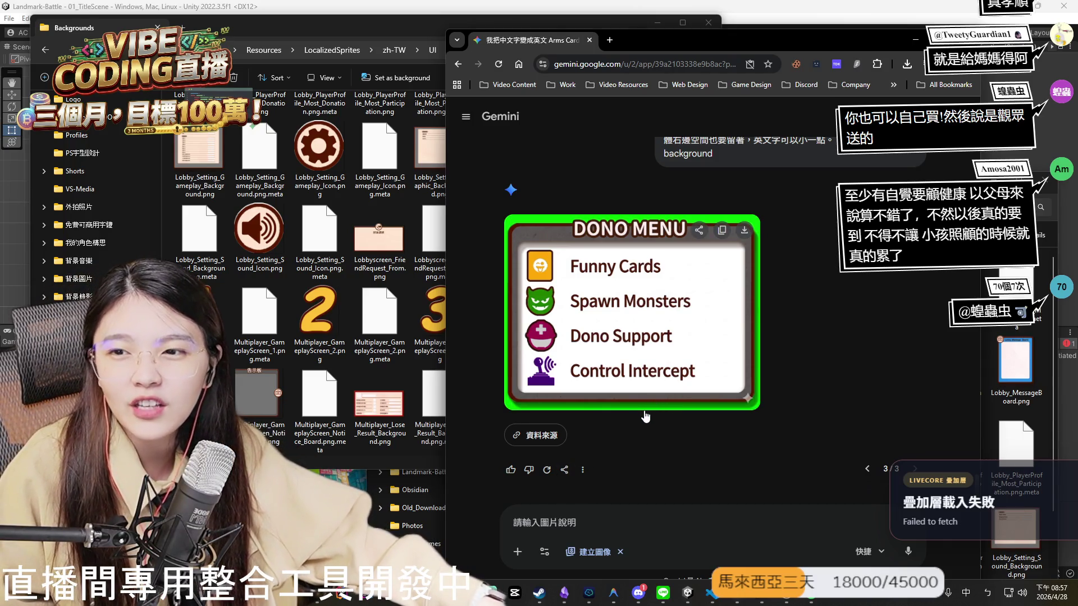
mouse_move(742, 398)
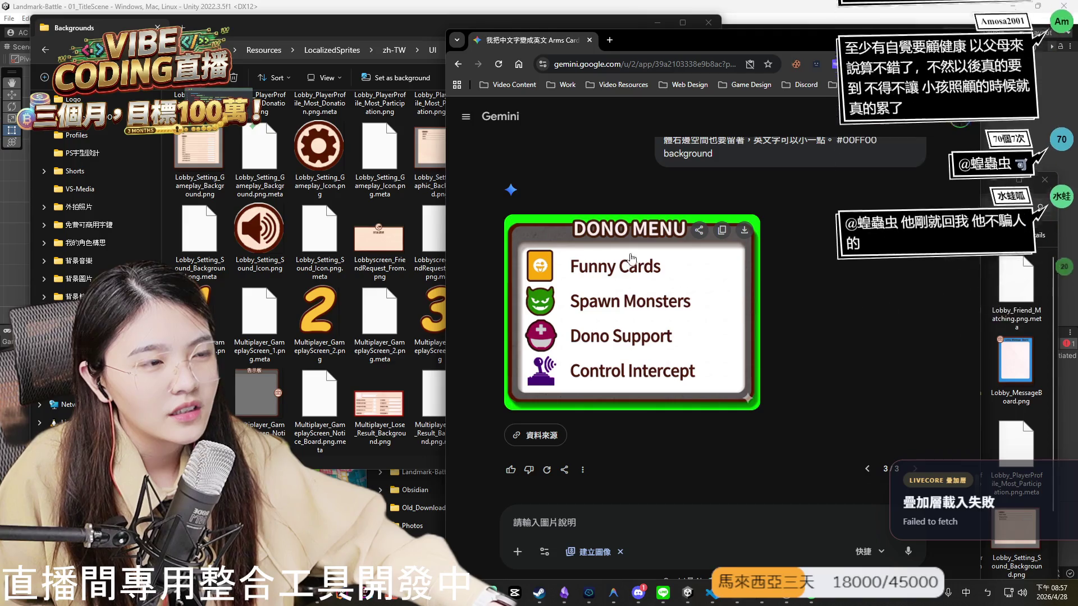
scroll(634, 311, up, 3)
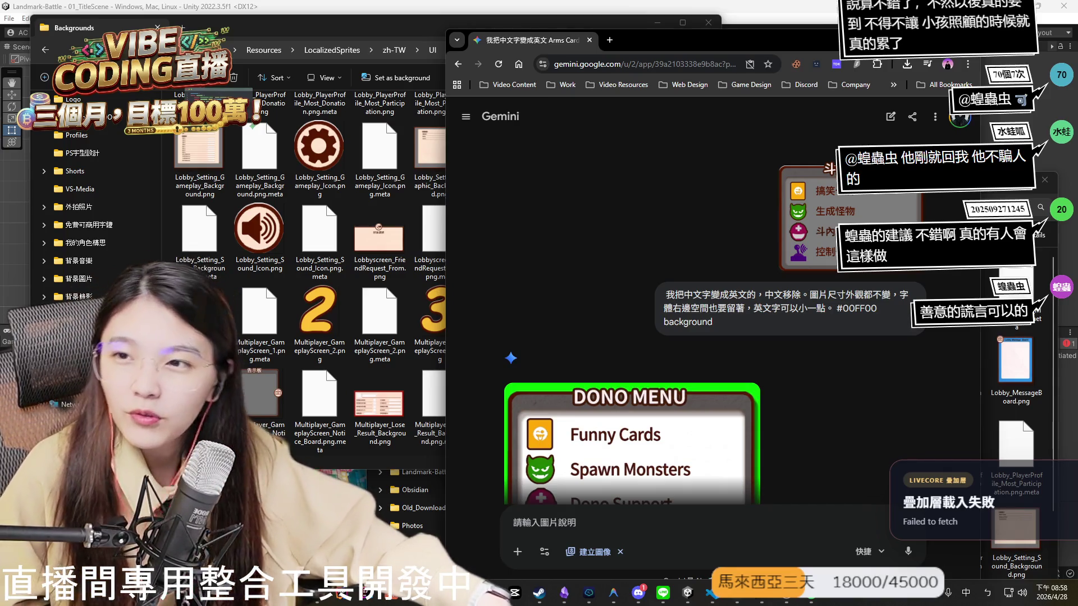
mouse_move(663, 396)
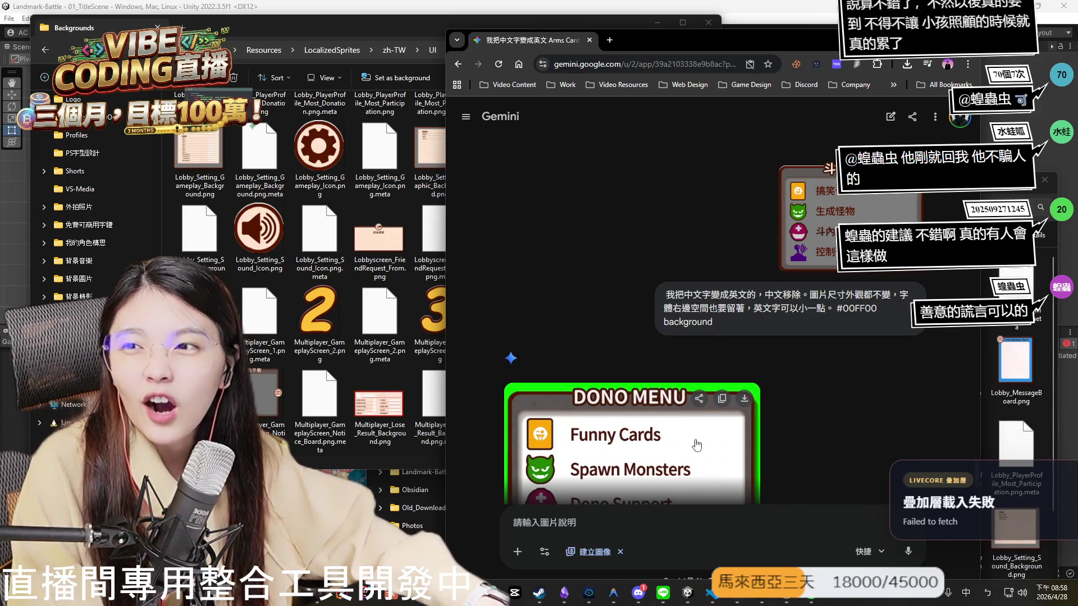
scroll(785, 461, down, 3)
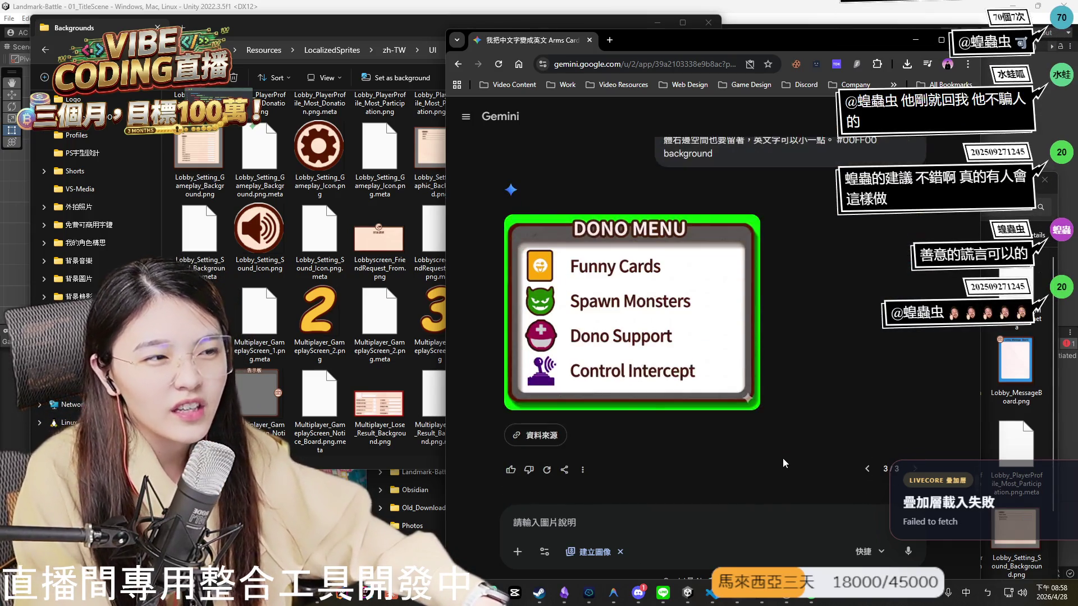
key(alt+Tab)
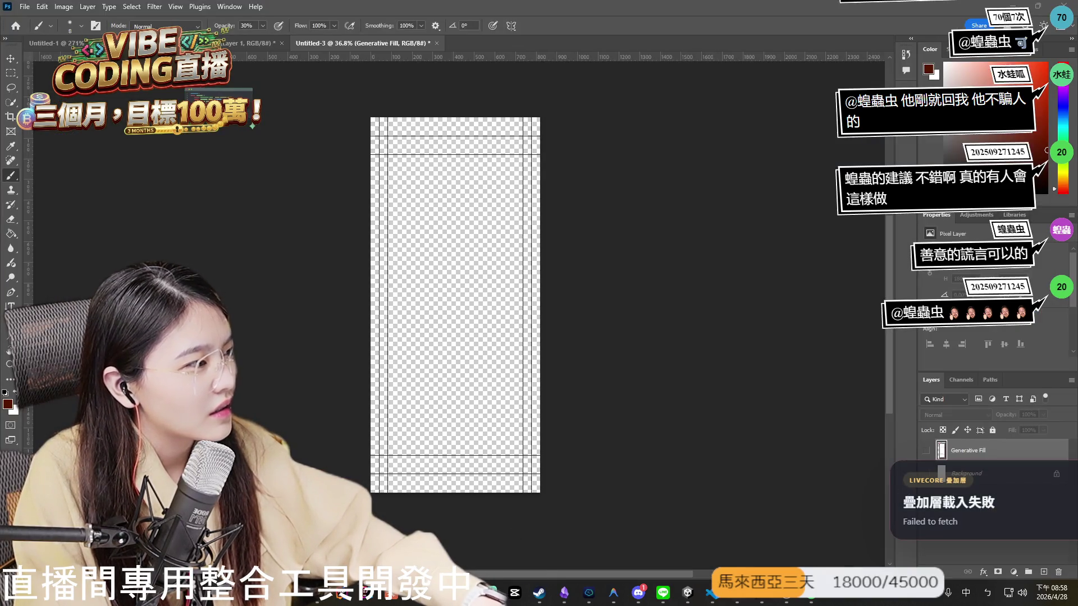
Check the Details of Multiplayer_GameplayScreen_Donate_Menu.png's Properties, confirming it is 591 × 453 pixels.
key(alt+Tab)
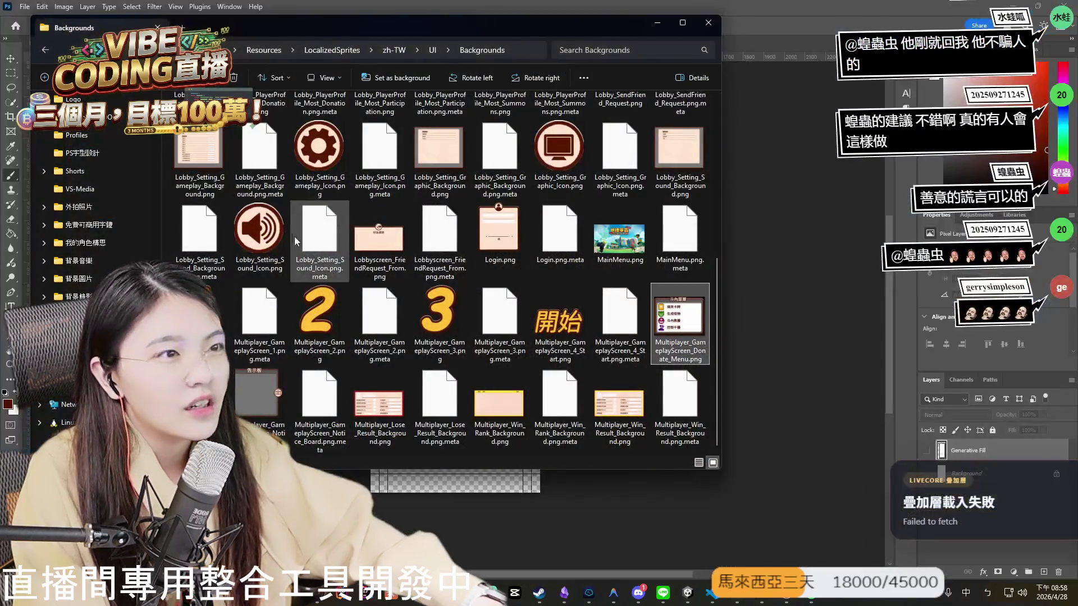
right_click(671, 292)
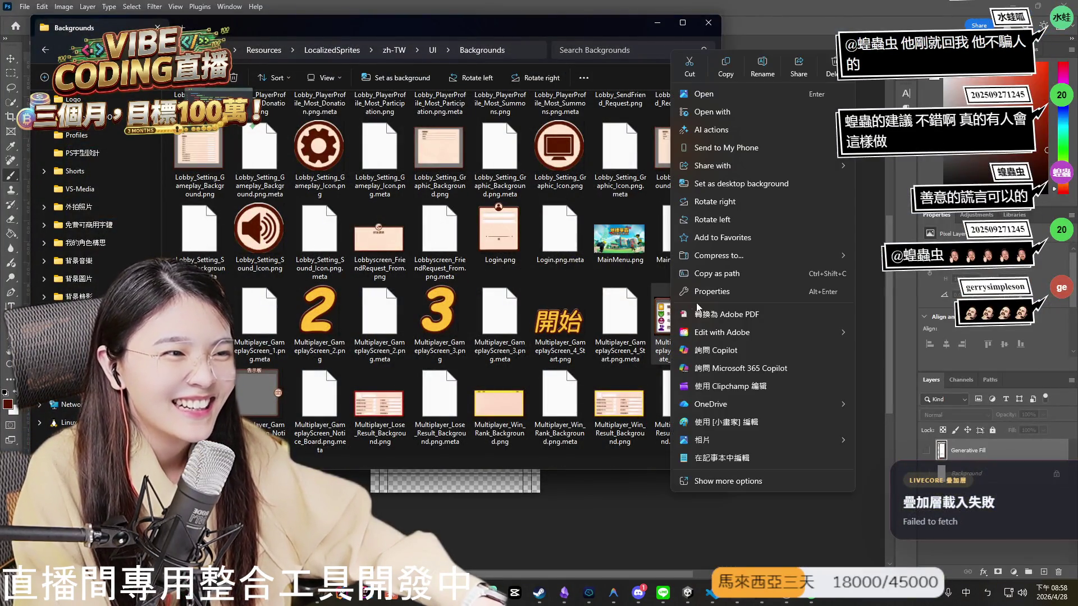
click(747, 292)
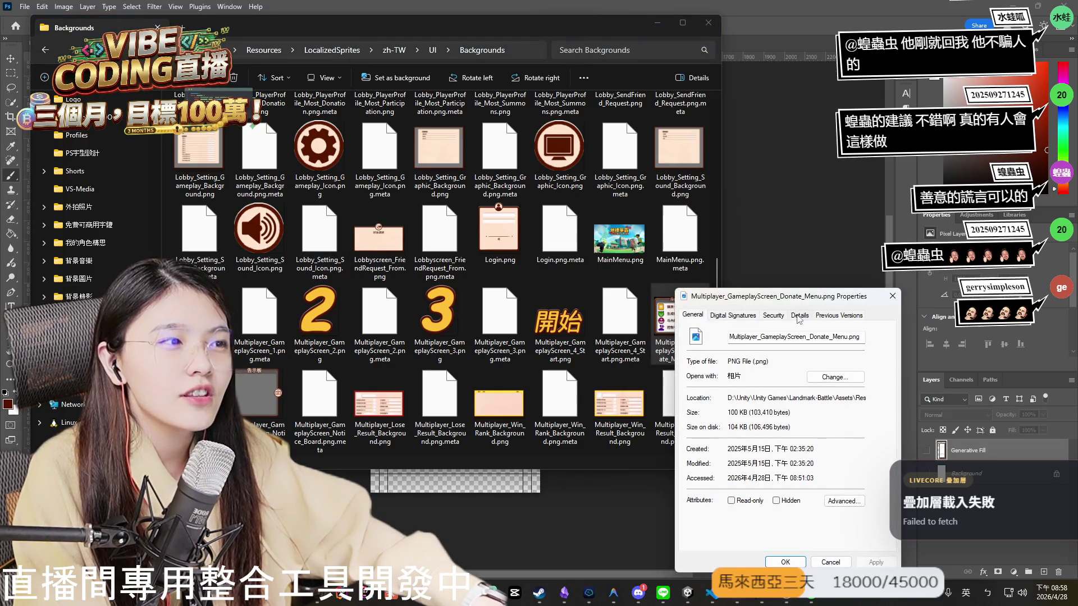
click(799, 316)
scroll(802, 433, down, 1)
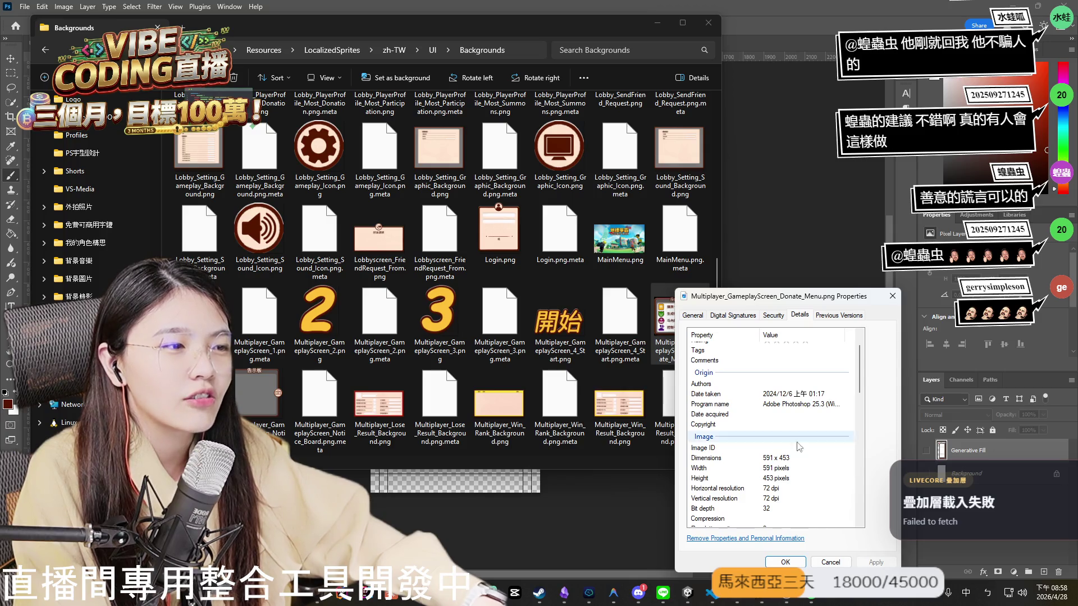
click(581, 516)
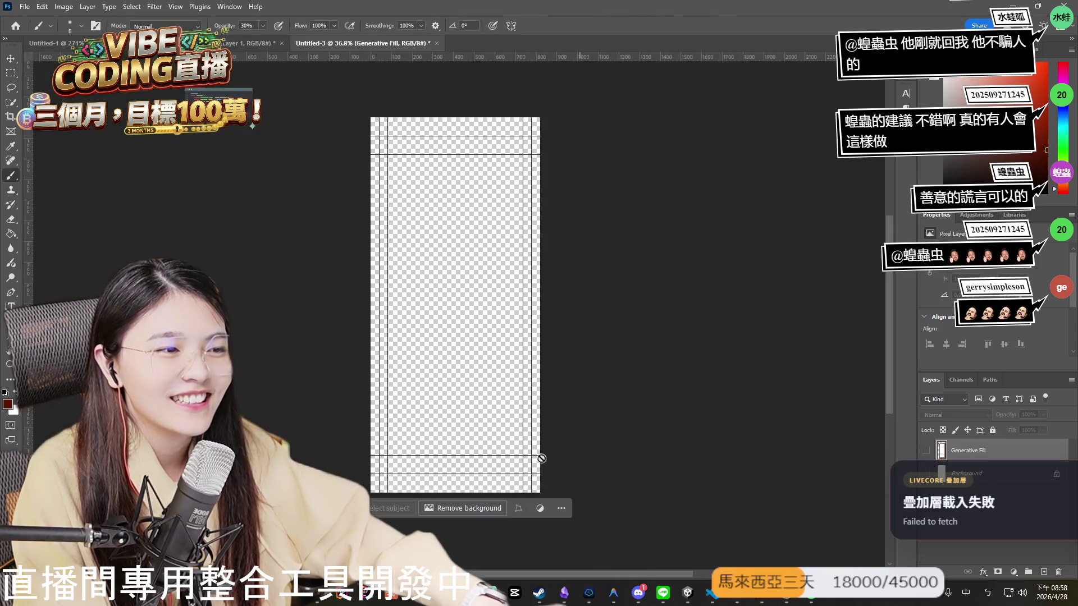
click(42, 6)
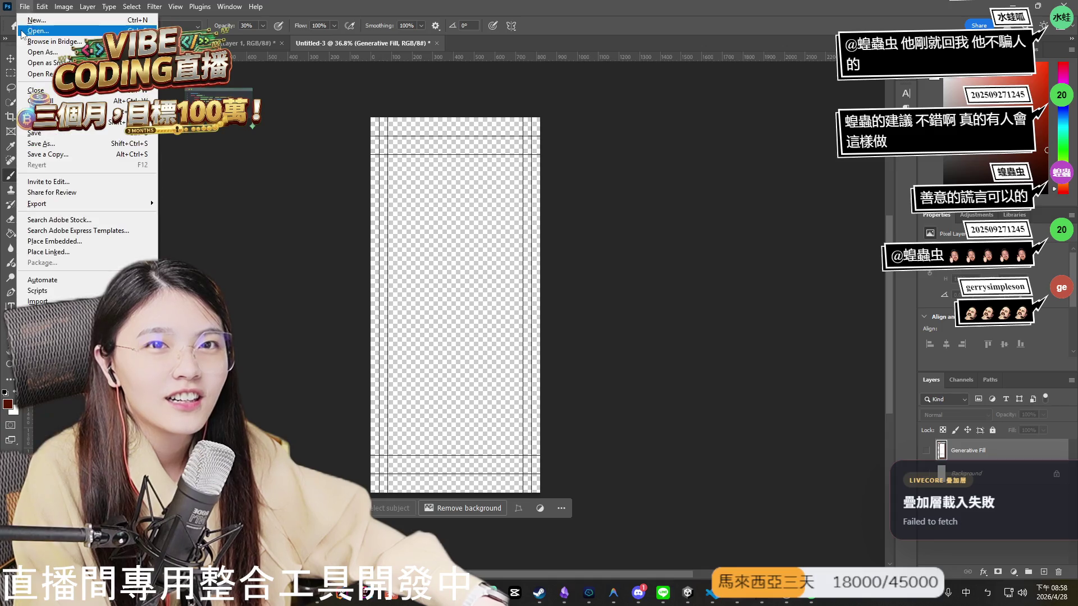
Create a new blank white Photoshop document of 591 × 453 pixels (Untitled-4).
click(15, 25)
click(28, 12)
click(31, 20)
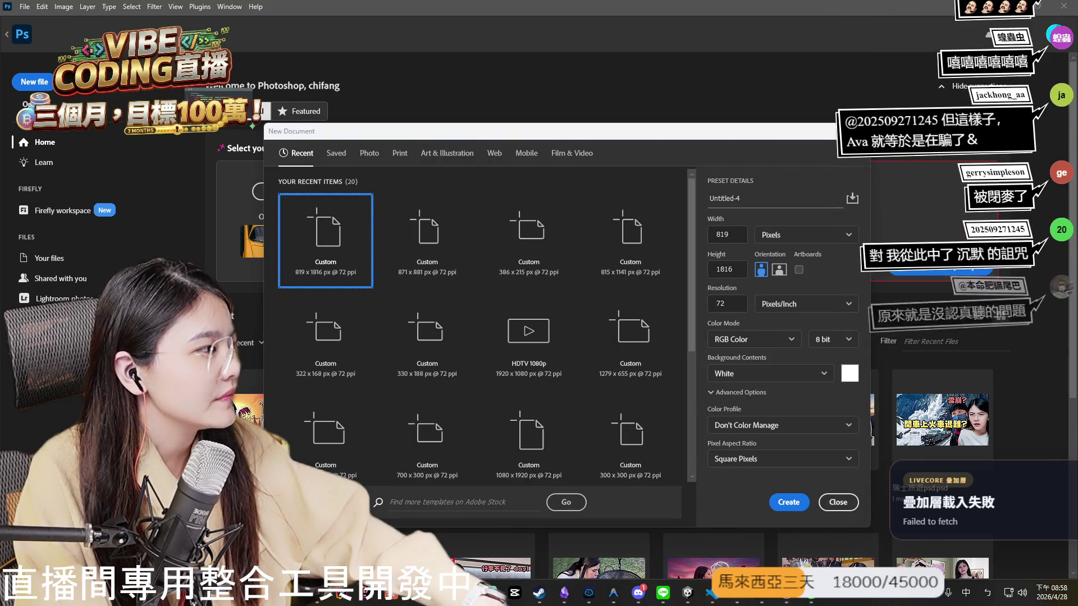
key(alt+Tab)
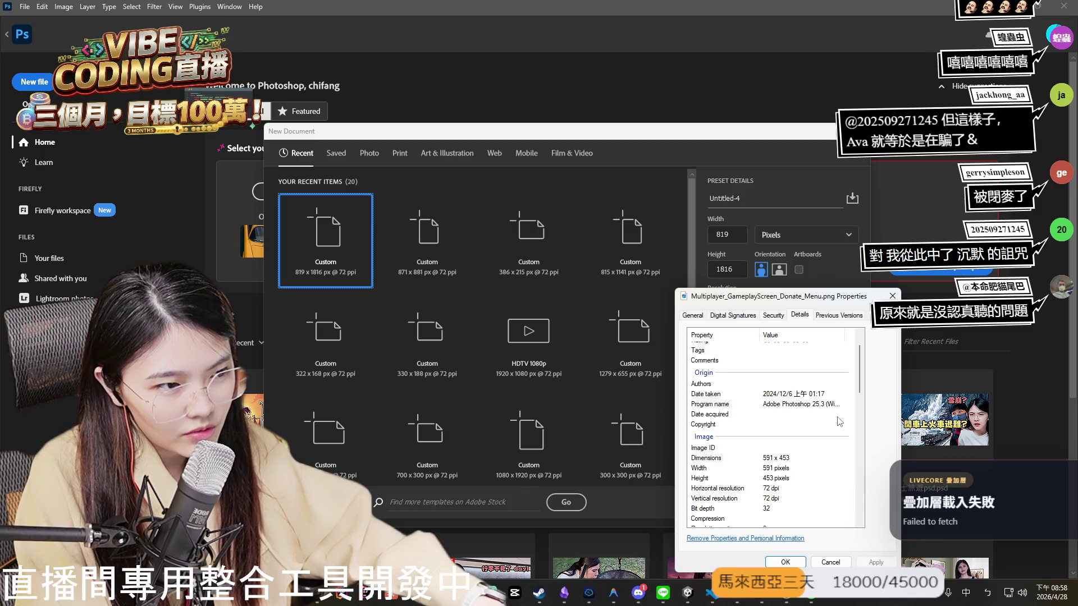
click(892, 296)
text(591)
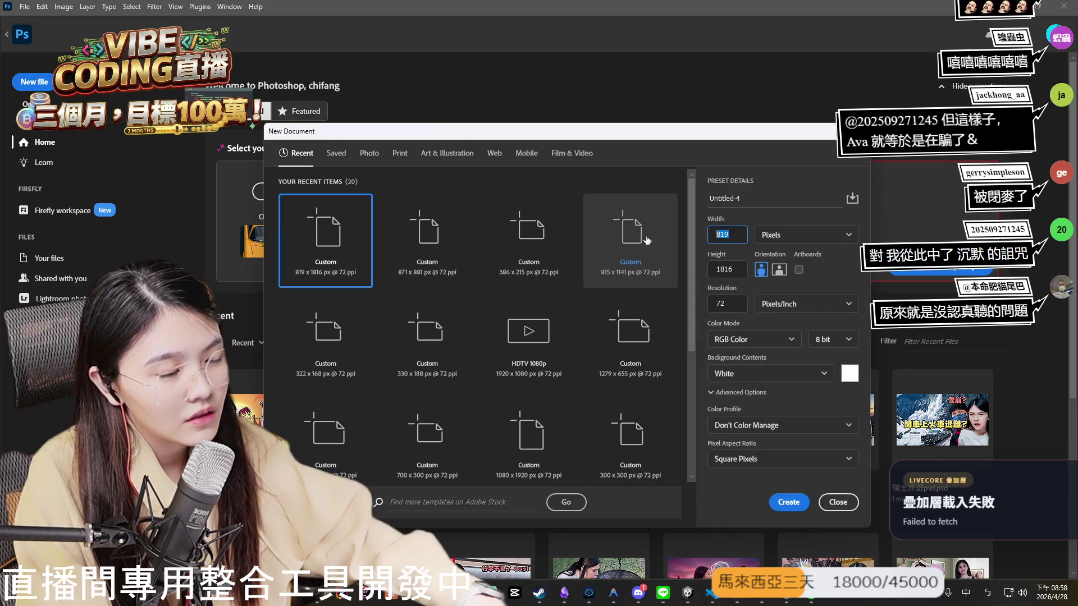
key(Tab)
text(453)
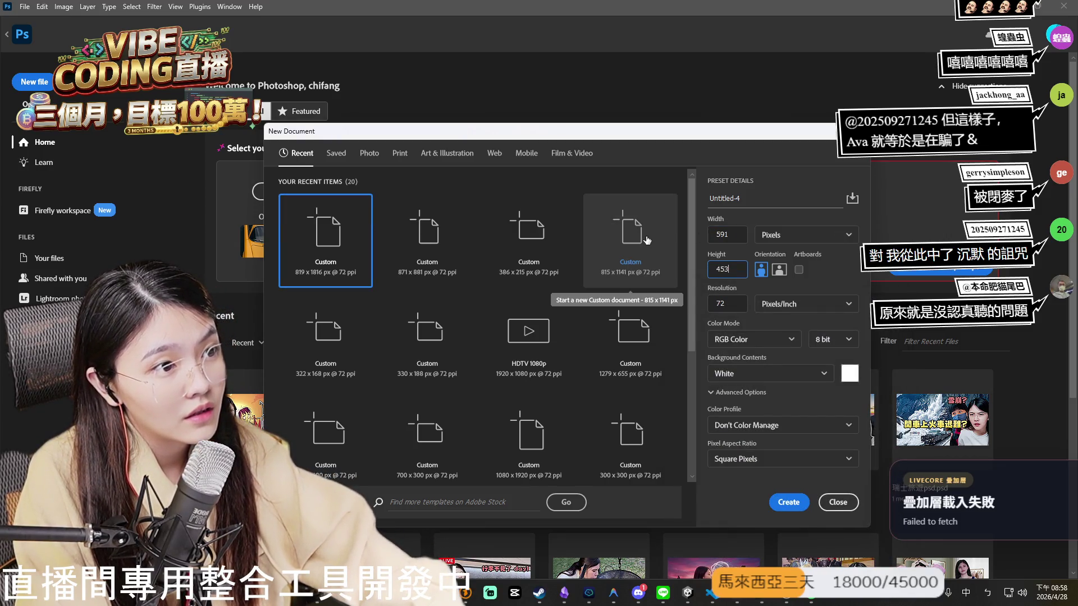
key(Return)
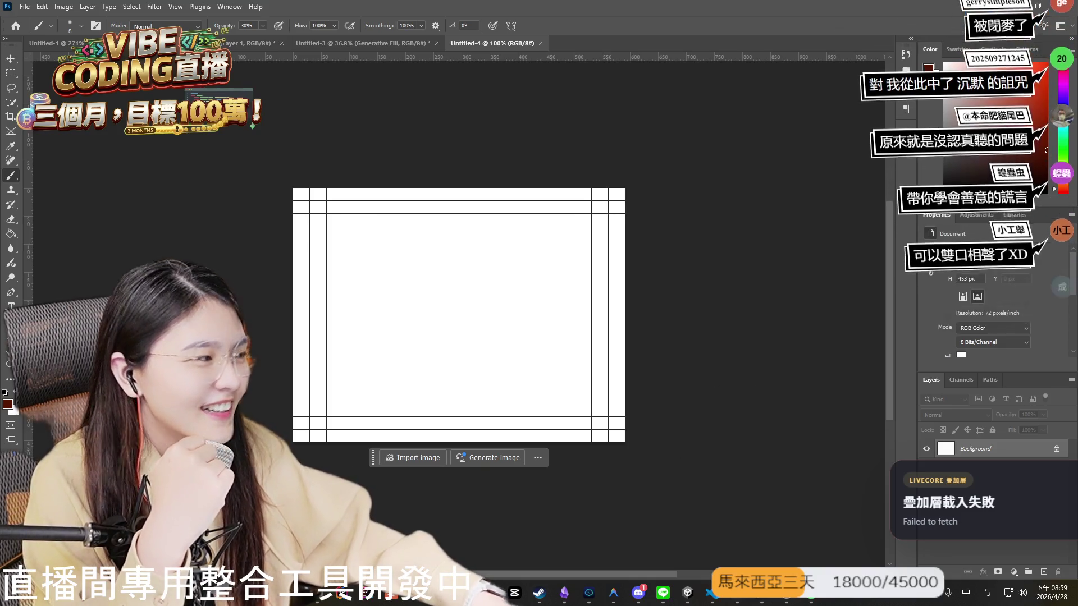
Drag Multiplayer_GameplayScreen_Donate_Menu.png from the Backgrounds folder onto Untitled-4 and commit the placement.
key(alt+Tab)
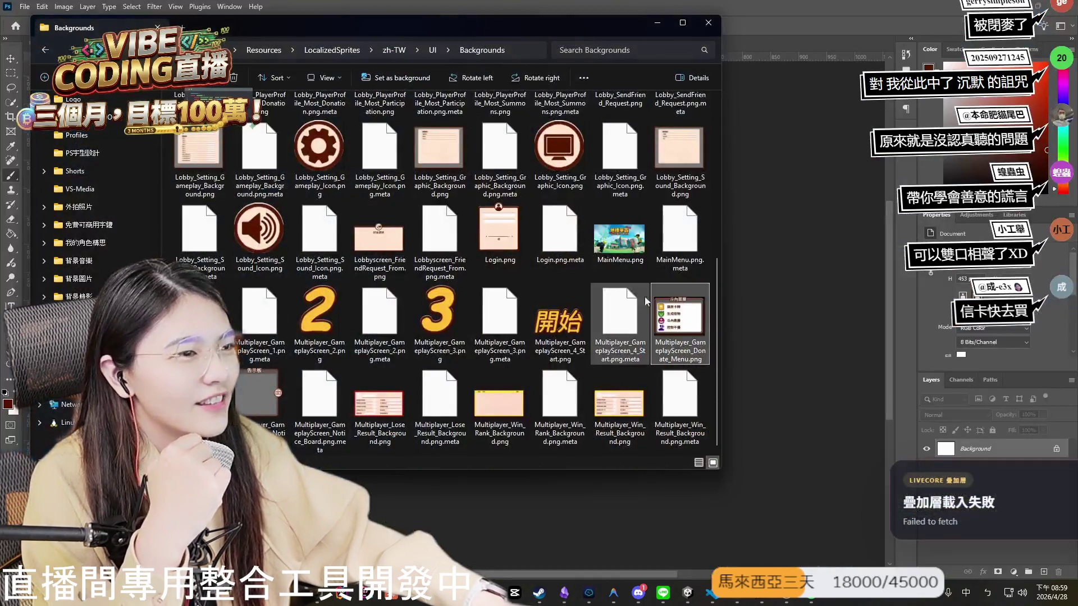
drag(646, 301, 816, 393)
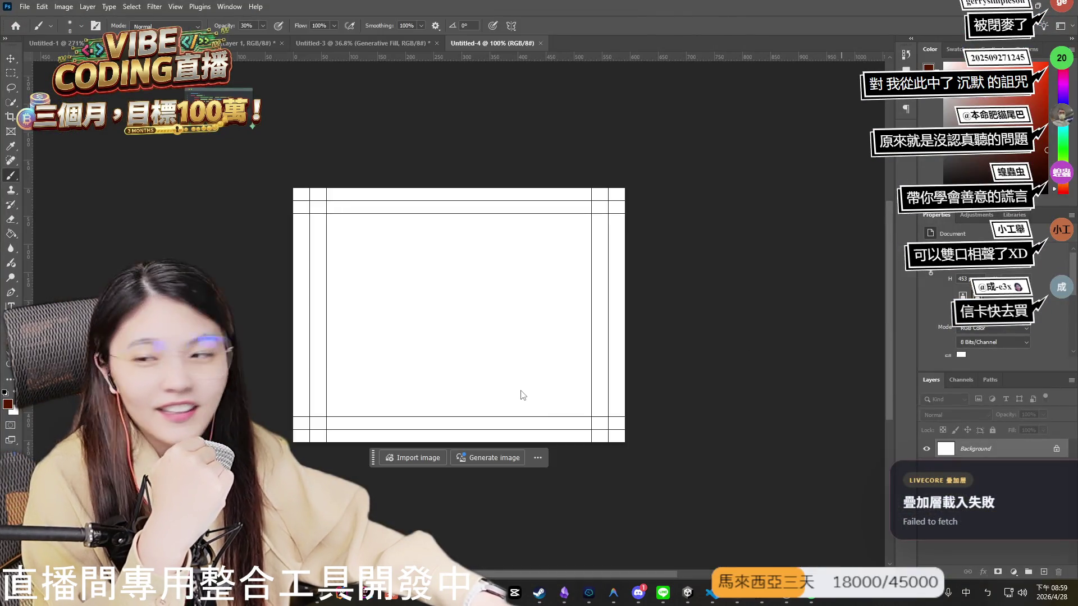
drag(522, 395, 522, 393)
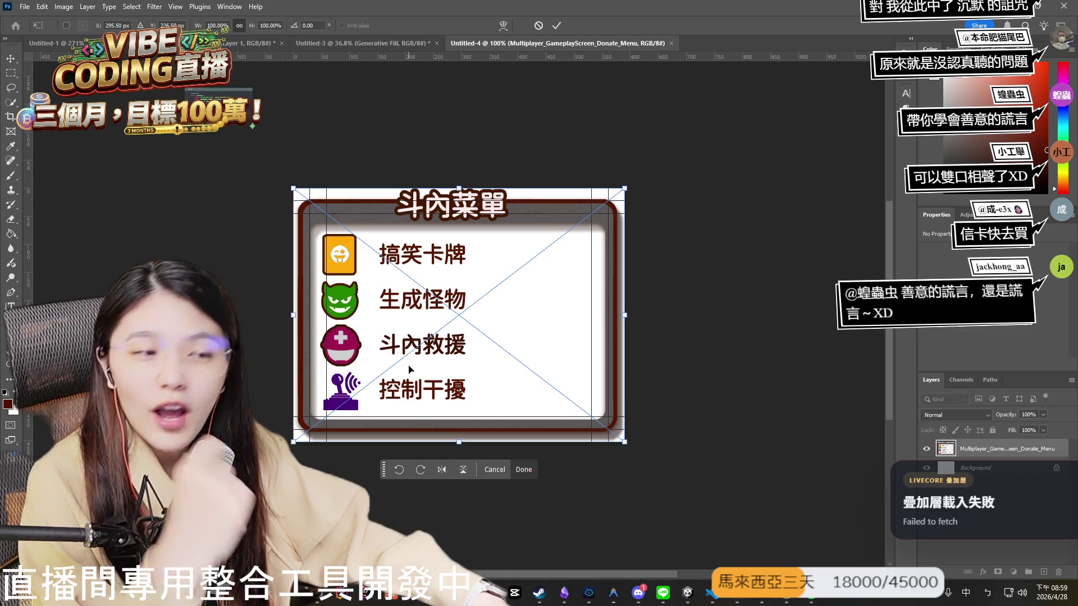
click(557, 25)
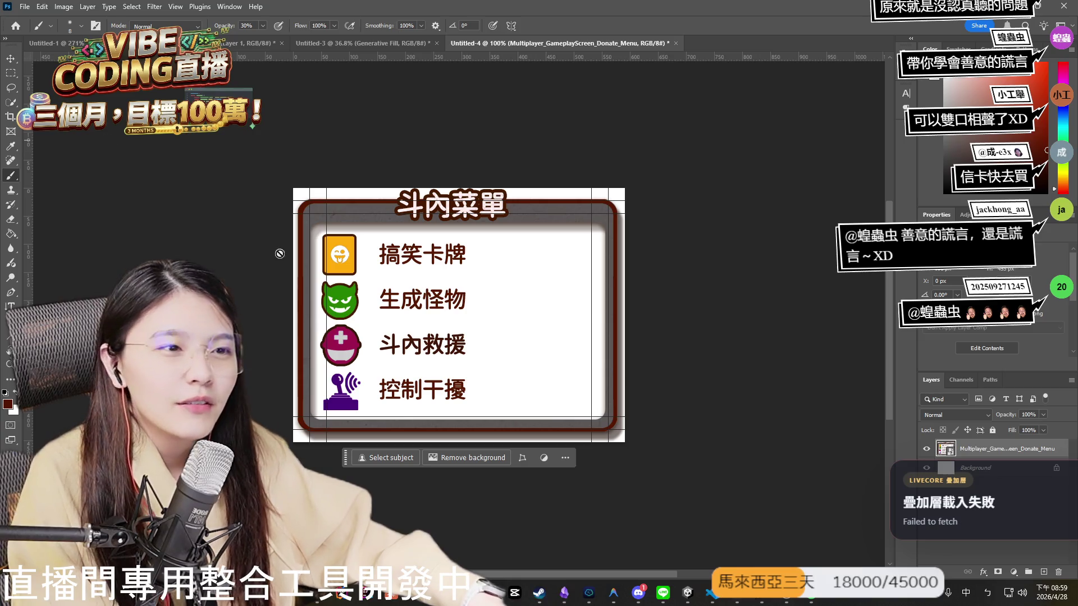
Zoom in and hide the white Background layer so the menu shows over transparency.
scroll(550, 298, up, 3)
scroll(550, 298, up, 2)
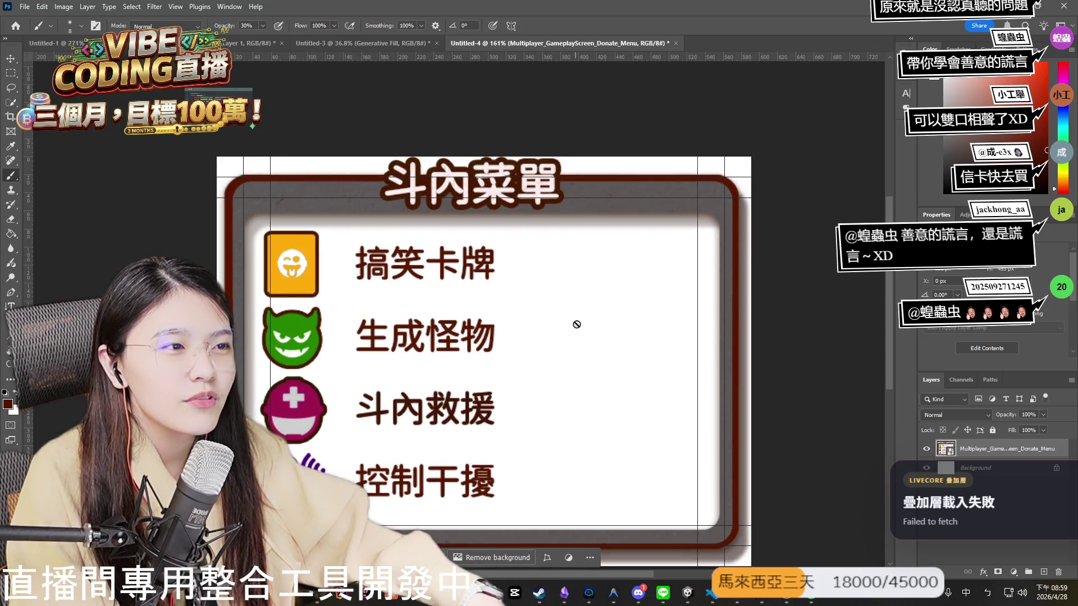
scroll(668, 357, down, 1)
click(927, 468)
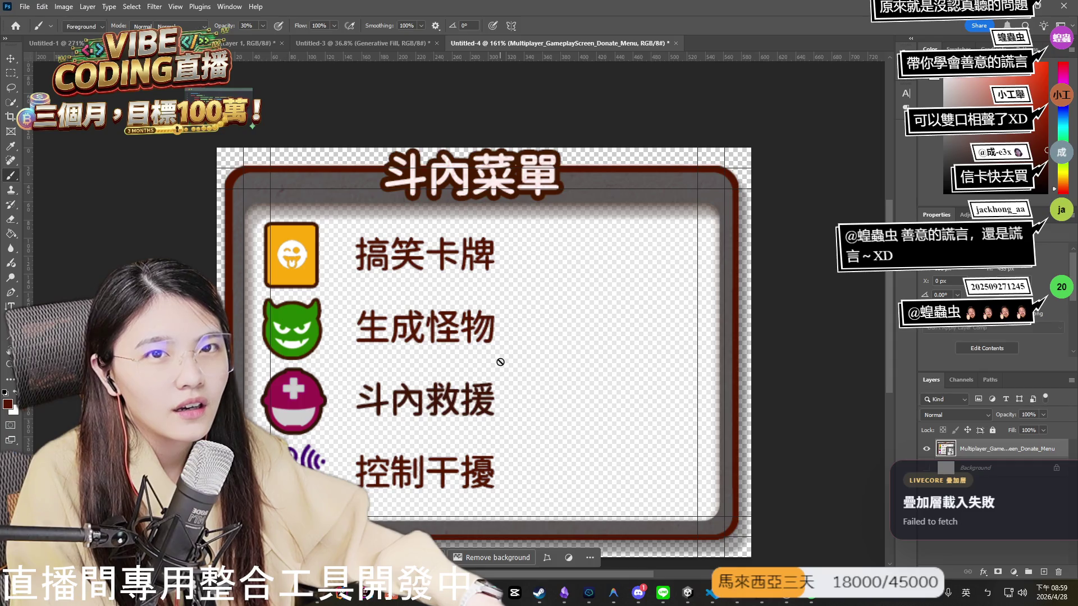
Try the Paint Bucket on the menu image and dismiss the rasterize prompt.
key(g)
click(467, 277)
click(492, 222)
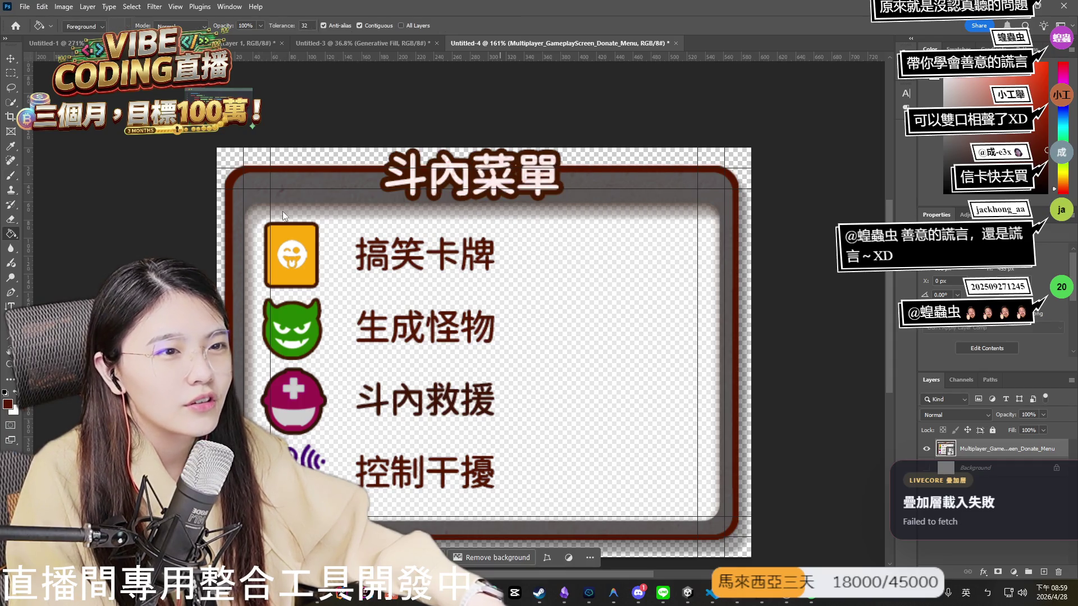
Marquee-select the empty area right of 搞笑卡牌, return to standard screen mode, then deselect.
click(10, 59)
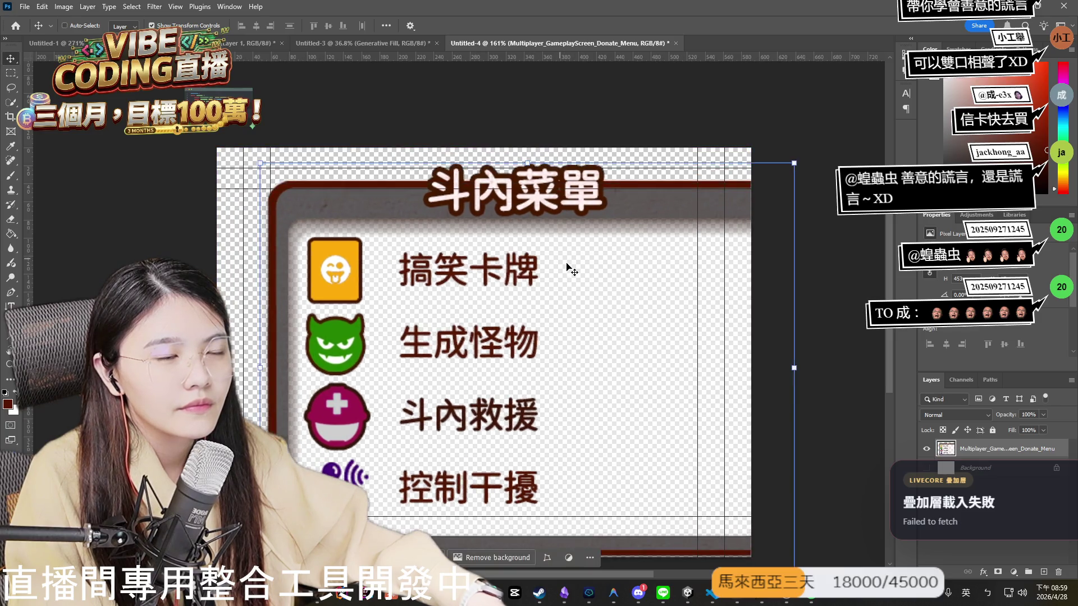
click(10, 73)
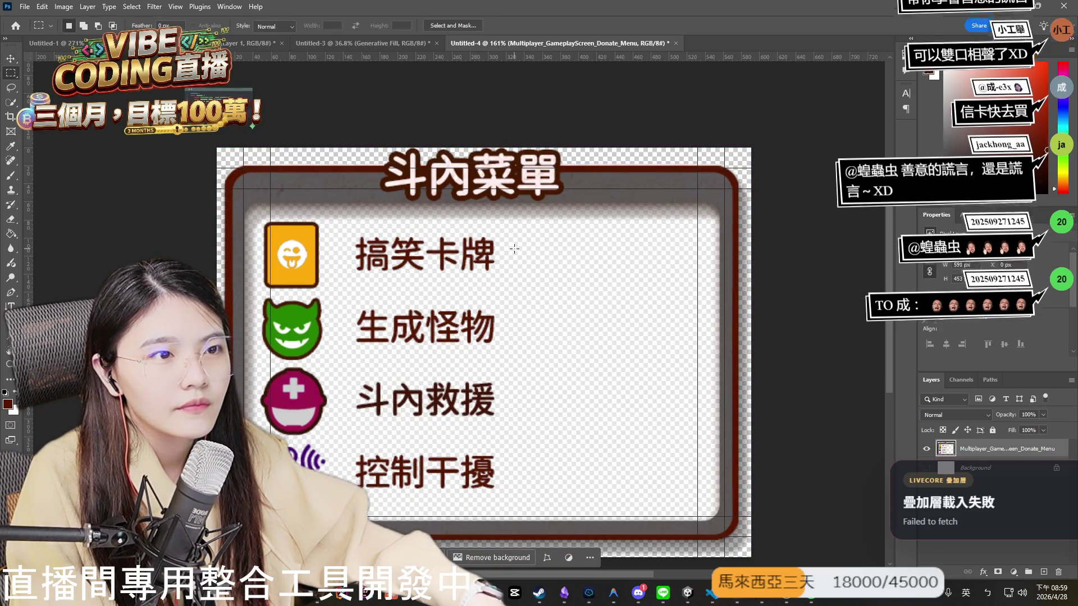
drag(502, 241, 686, 278)
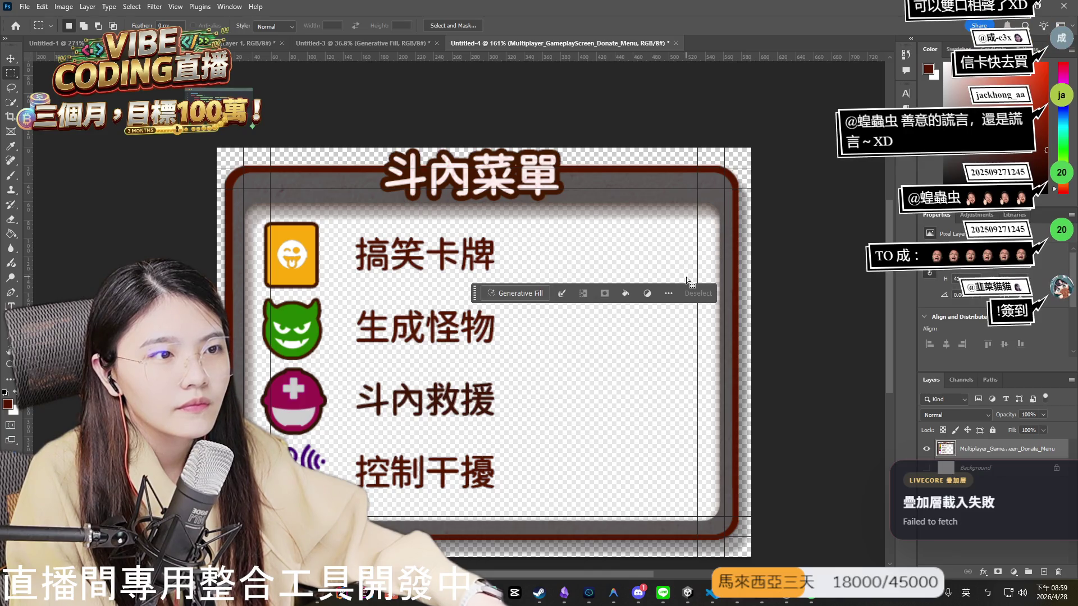
scroll(665, 272, down, 1)
scroll(665, 272, left, 3)
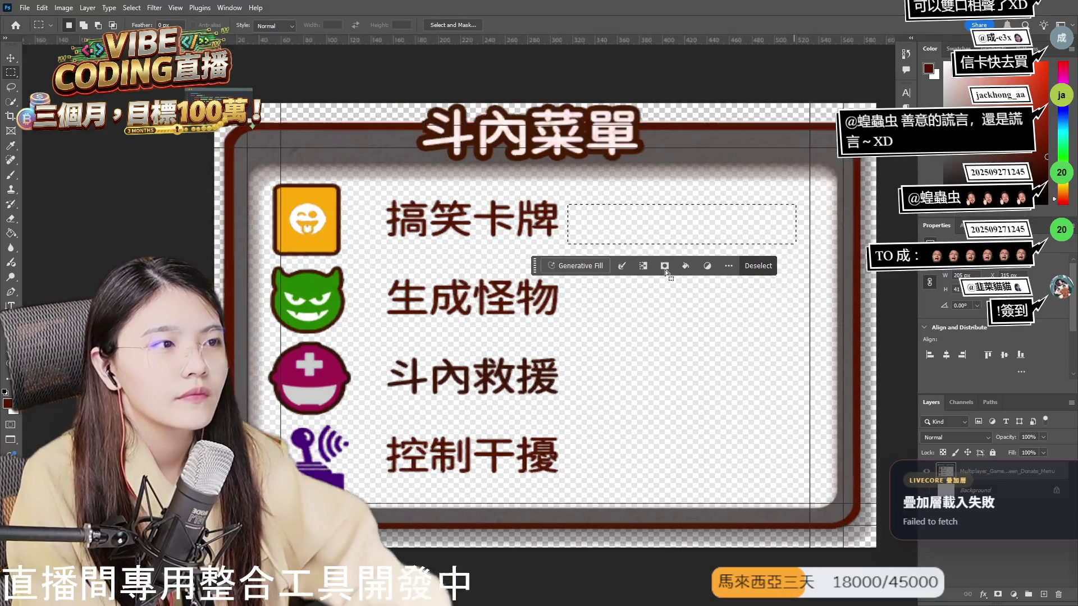
key(f)
key(f)
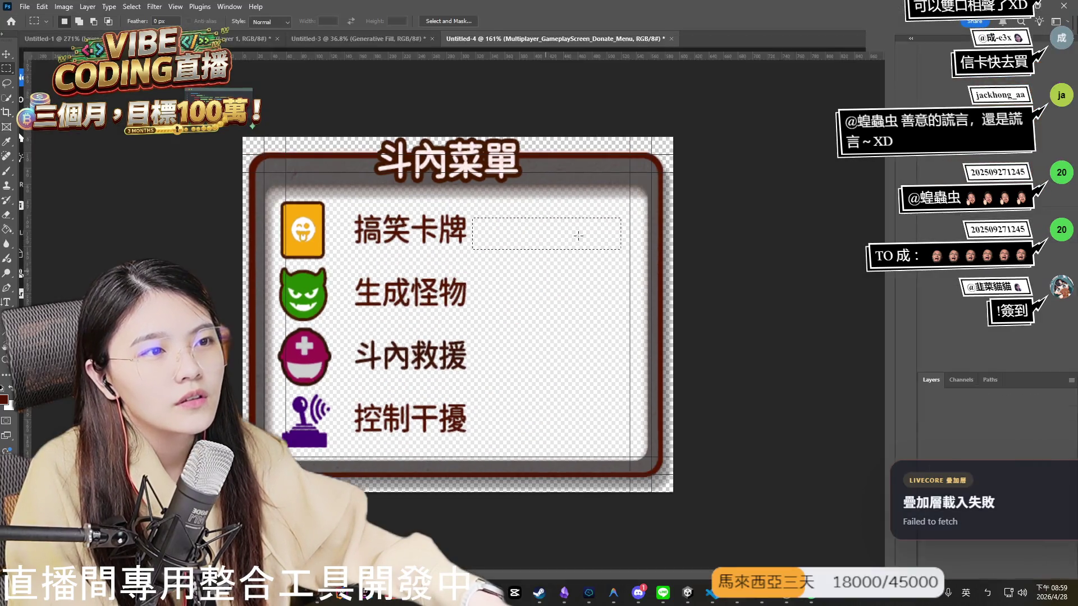
key(ctrl+d)
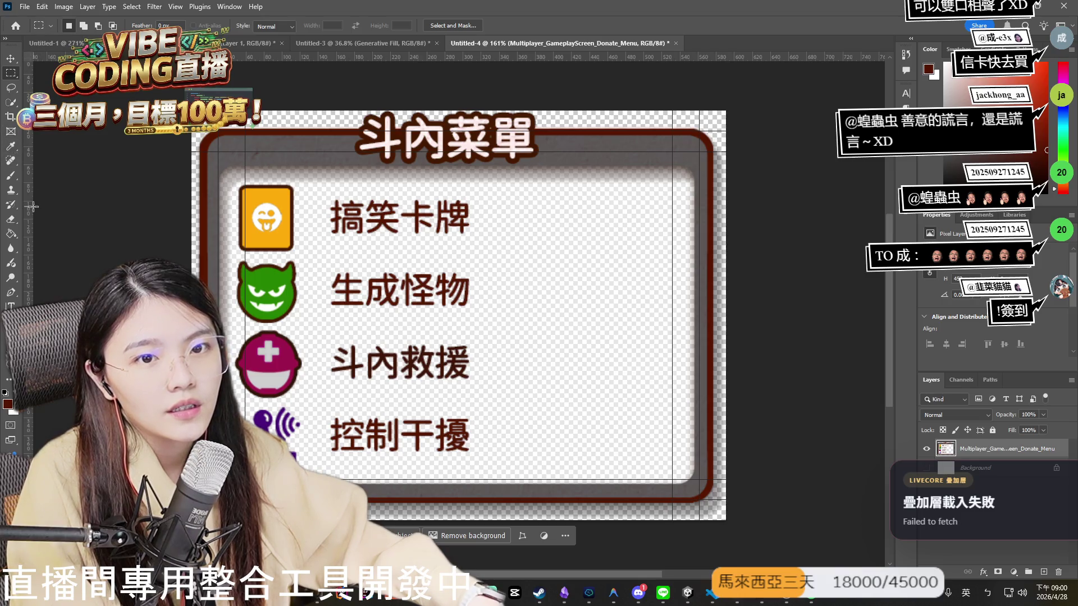
key(t)
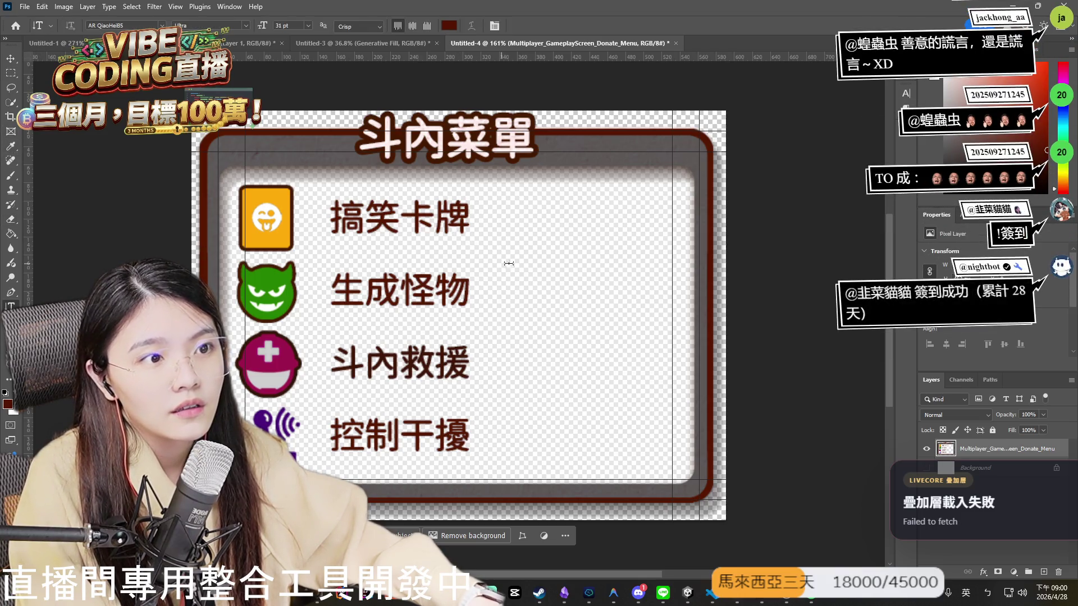
mouse_move(482, 203)
mouse_down()
mouse_move(656, 235)
mouse_move(645, 235)
mouse_up()
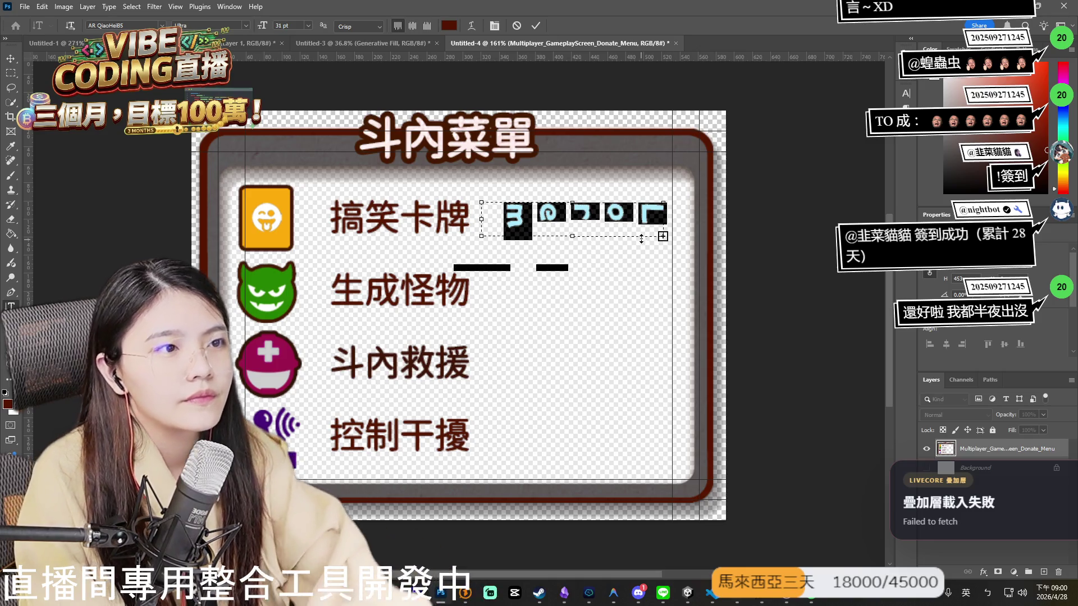
text(ㄉ)
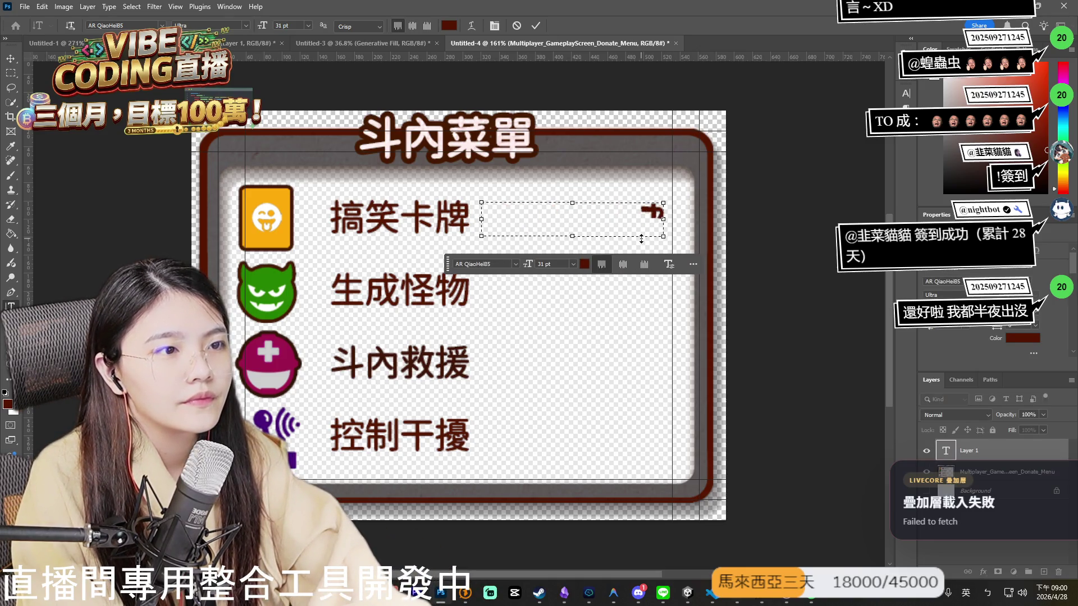
text(ㄡ)
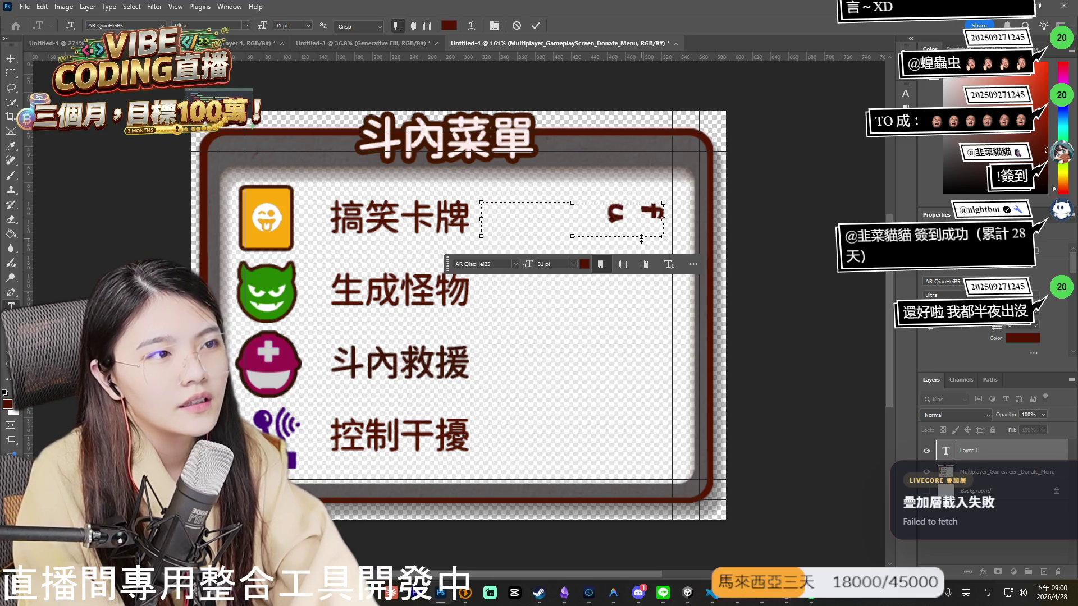
key(Escape)
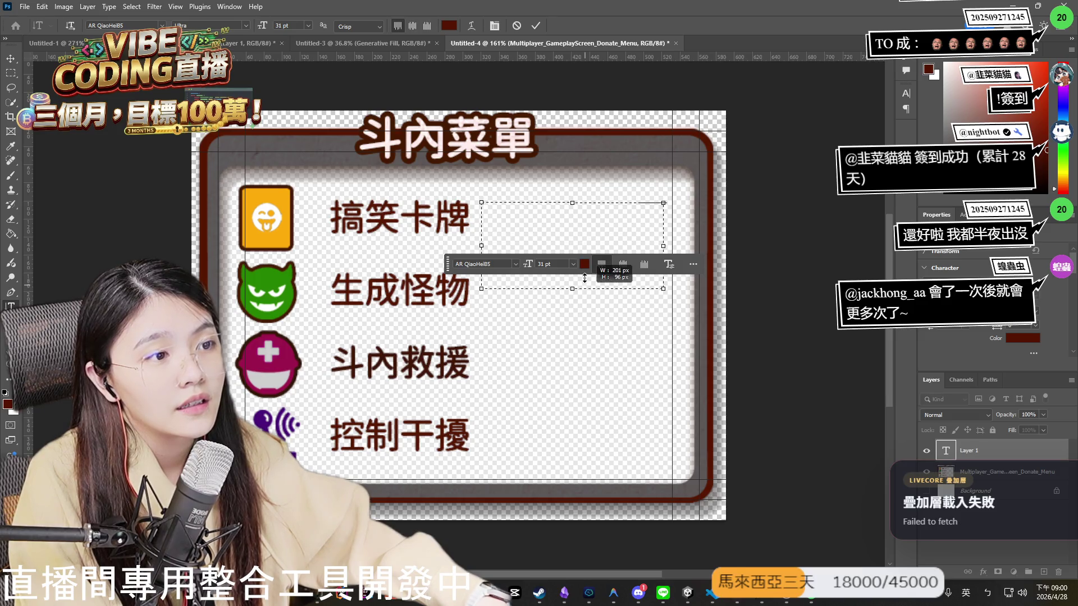
drag(572, 236, 572, 288)
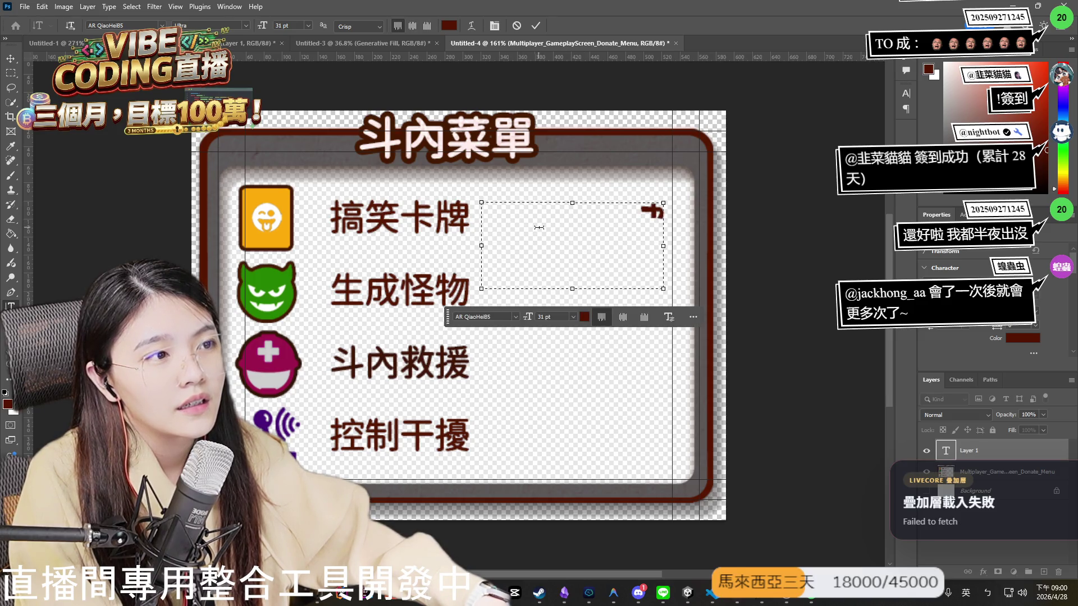
key(Escape)
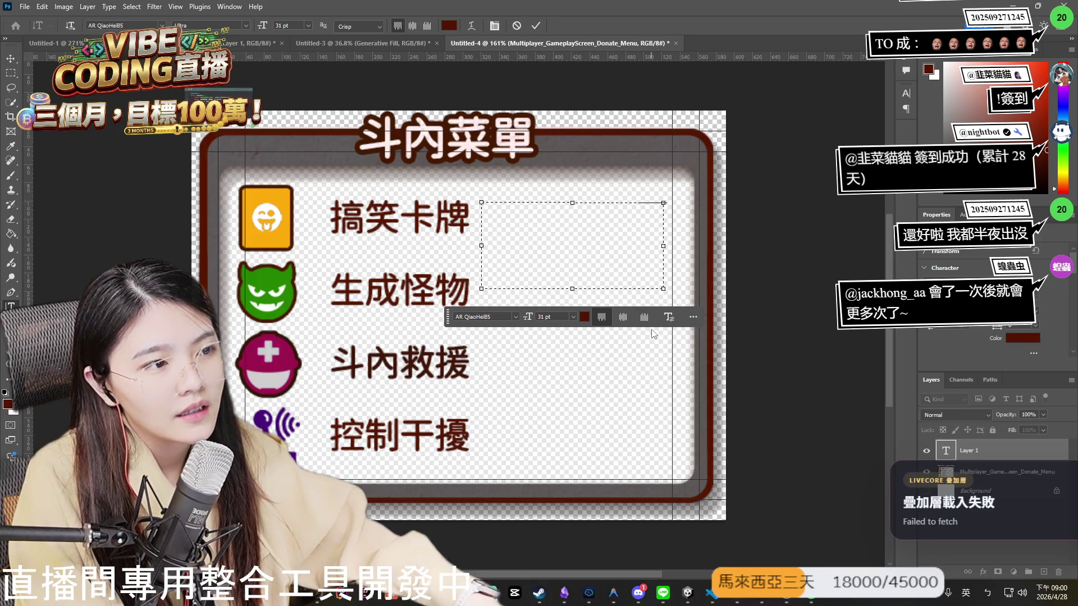
click(622, 317)
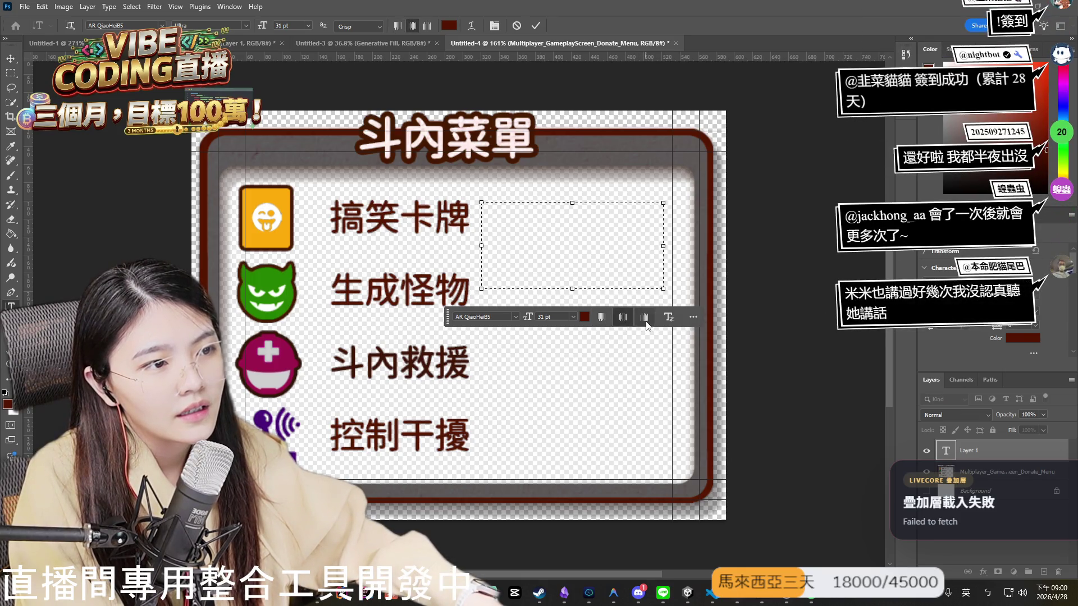
click(645, 322)
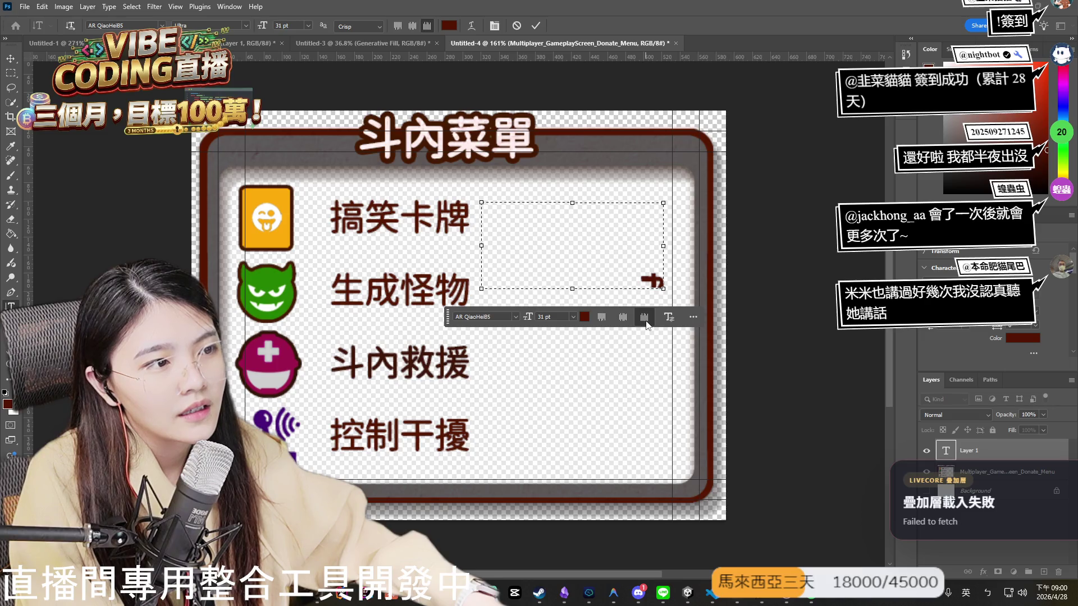
text(ㄉㄉㄉ)
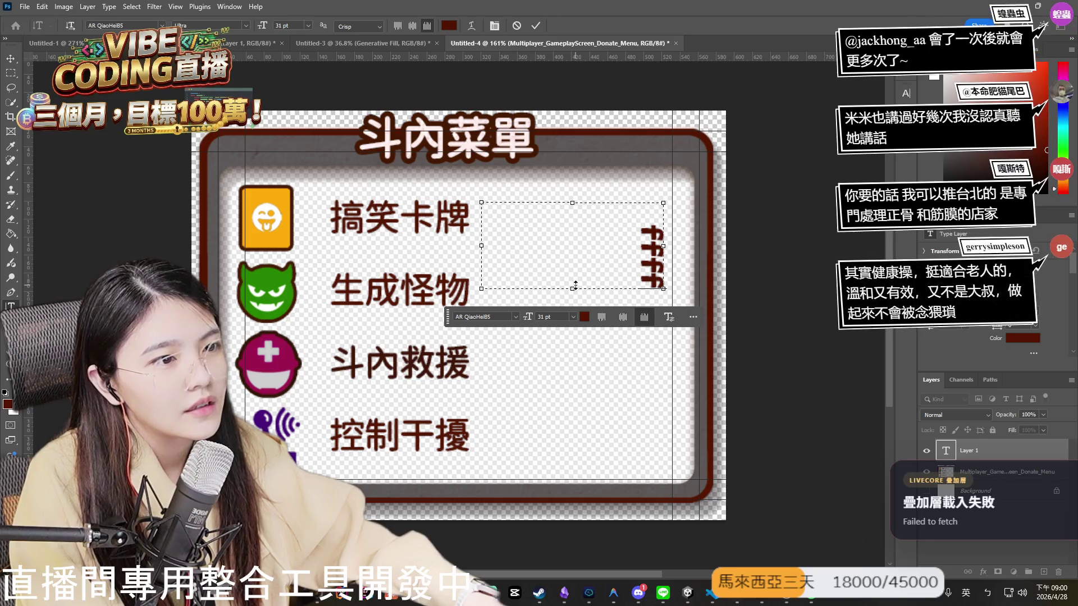
click(670, 322)
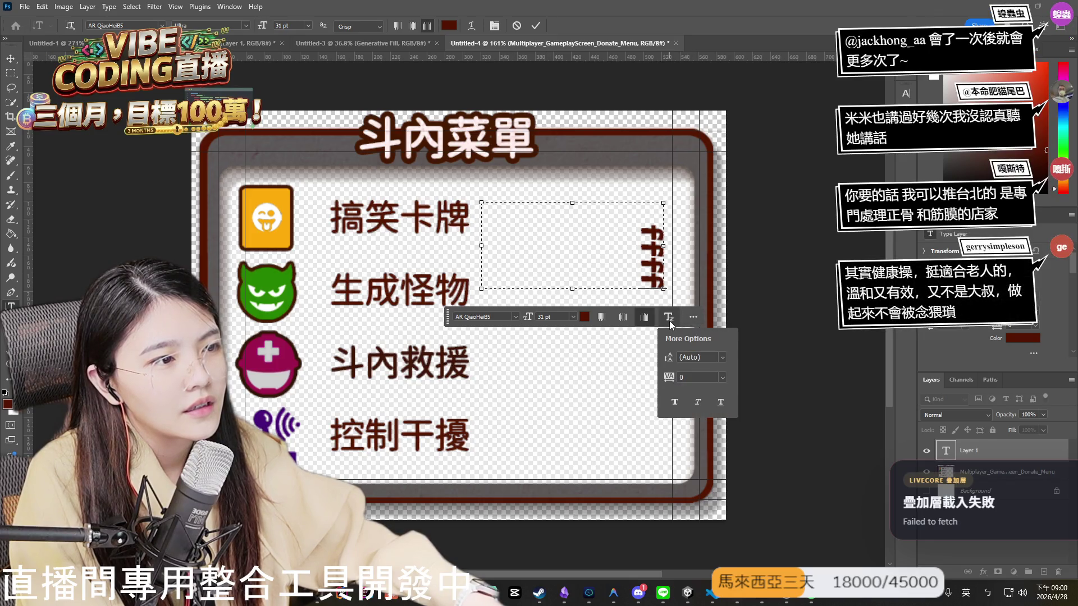
click(692, 318)
click(668, 322)
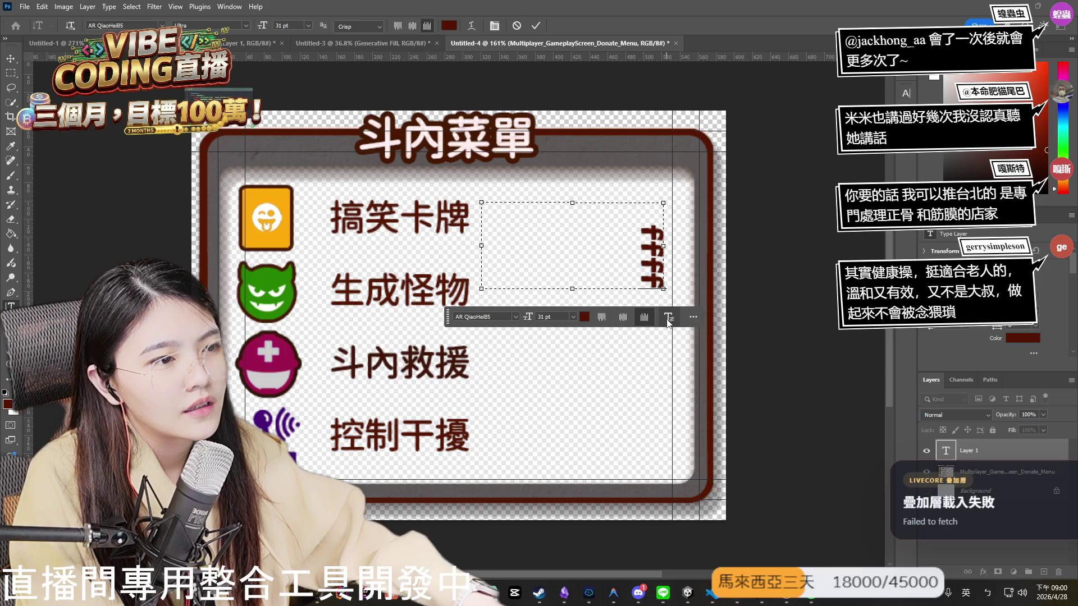
click(669, 321)
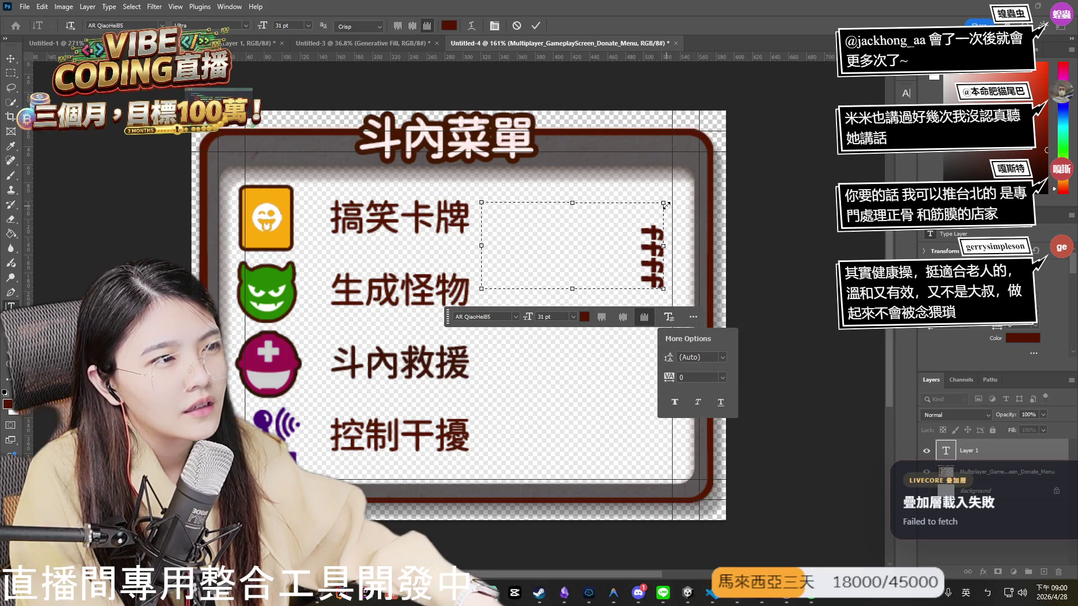
mouse_move(671, 203)
mouse_down()
mouse_move(534, 183)
mouse_move(545, 180)
mouse_up()
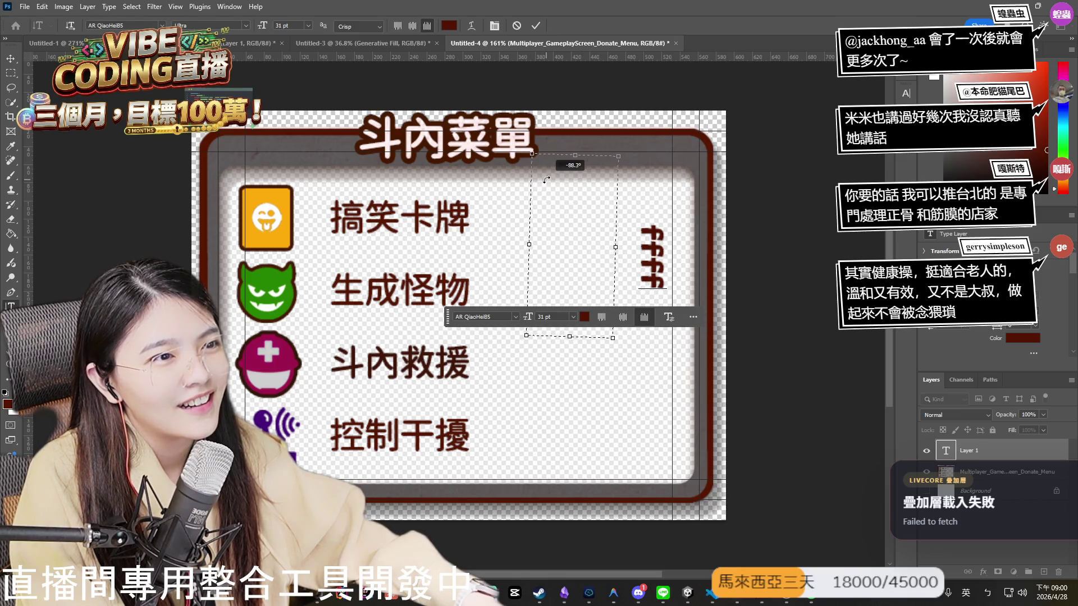
drag(545, 179, 660, 327)
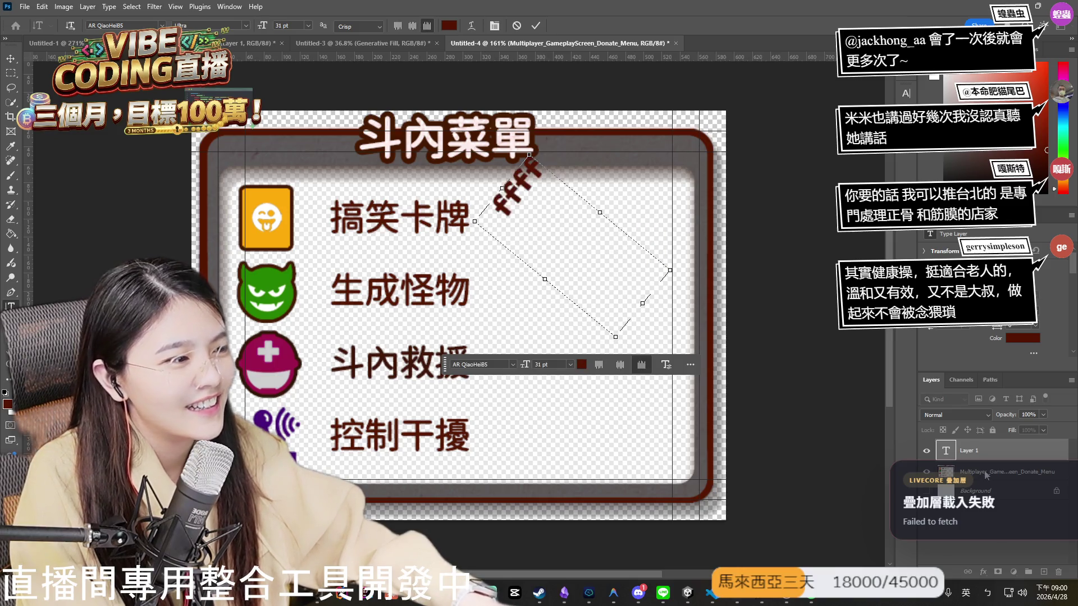
click(997, 453)
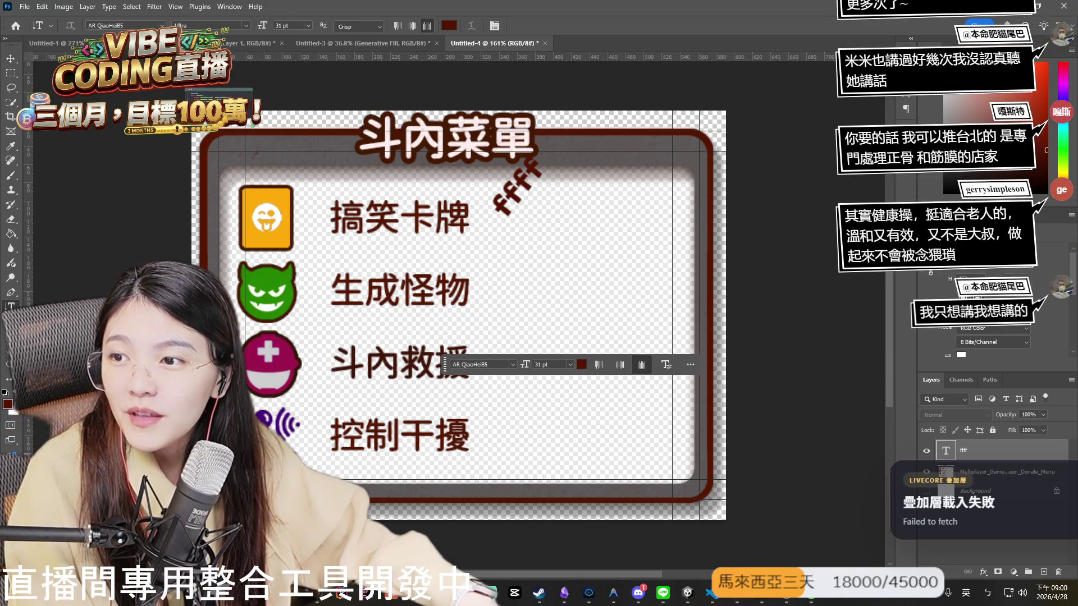
key(Escape)
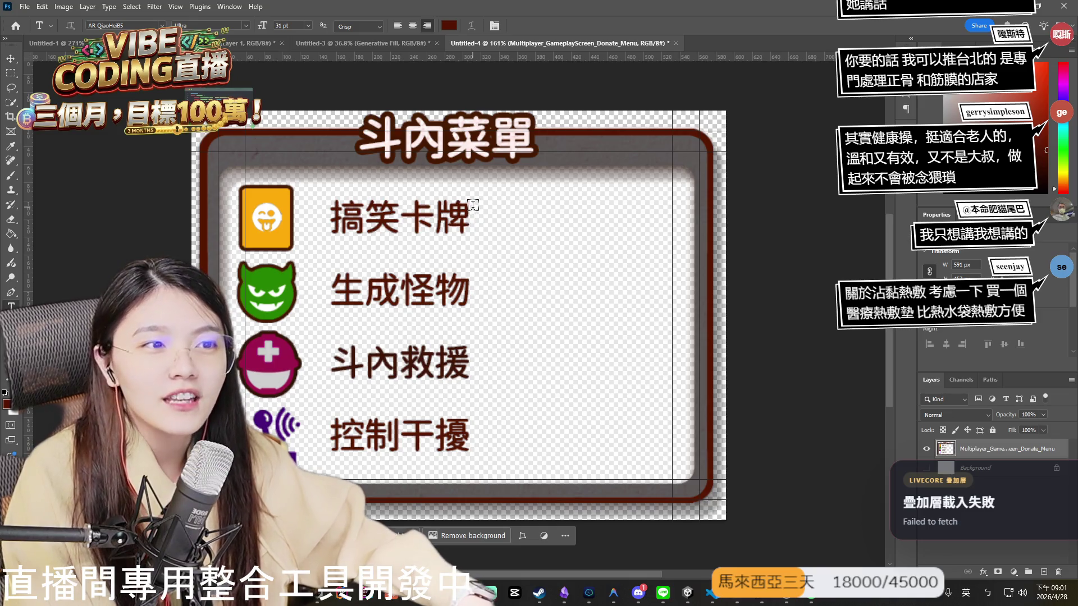
Draw a left-aligned text box right of 搞笑卡牌 reading 'Funny Card', widened to fit.
drag(477, 209, 655, 249)
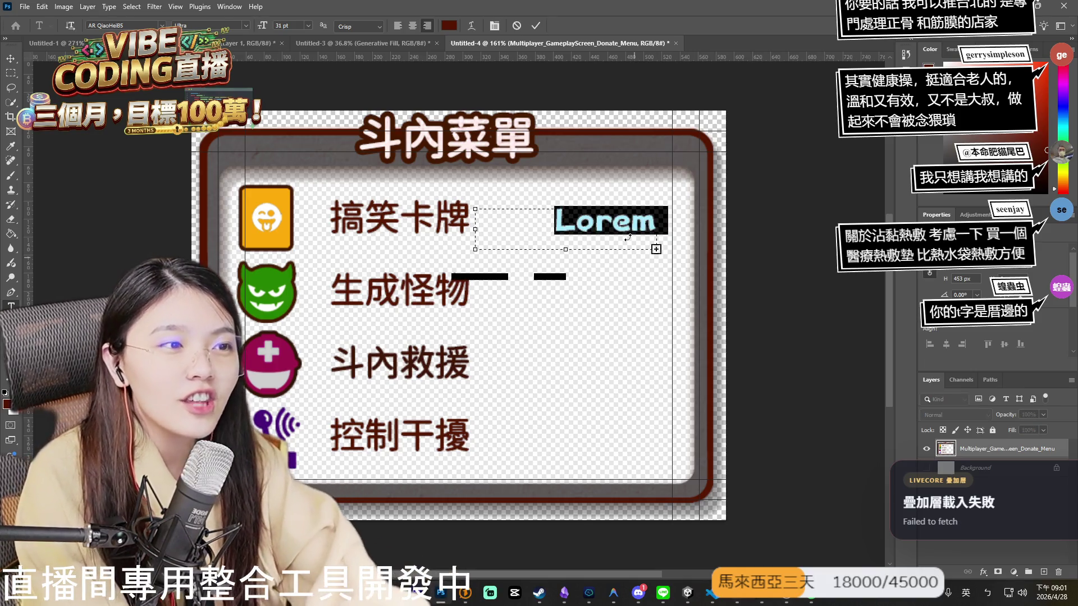
key(BackSpace)
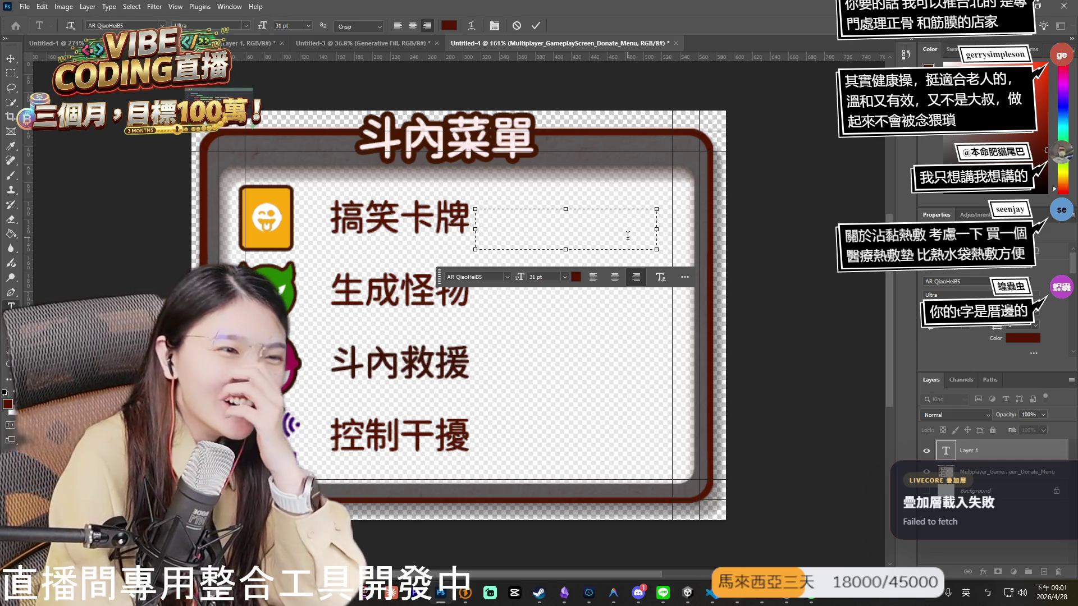
text(f)
key(BackSpace)
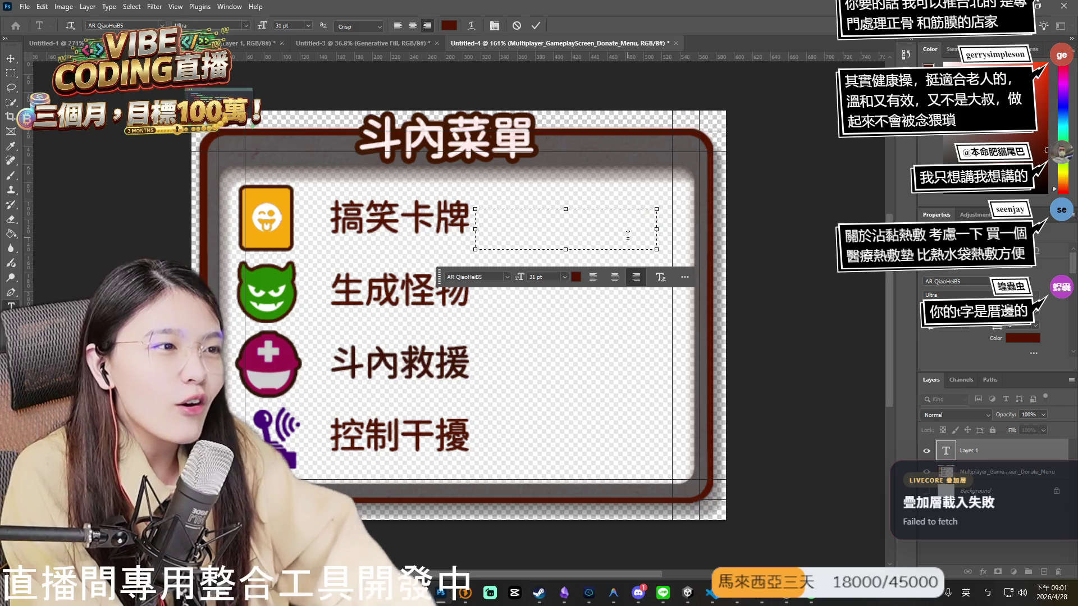
click(594, 279)
text(f)
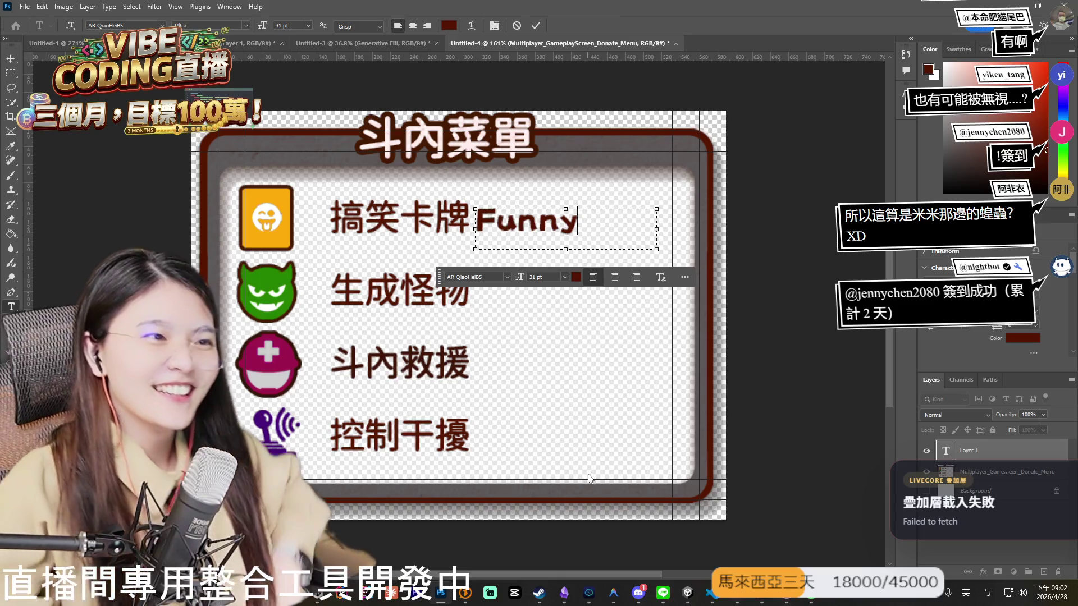
text(Ca)
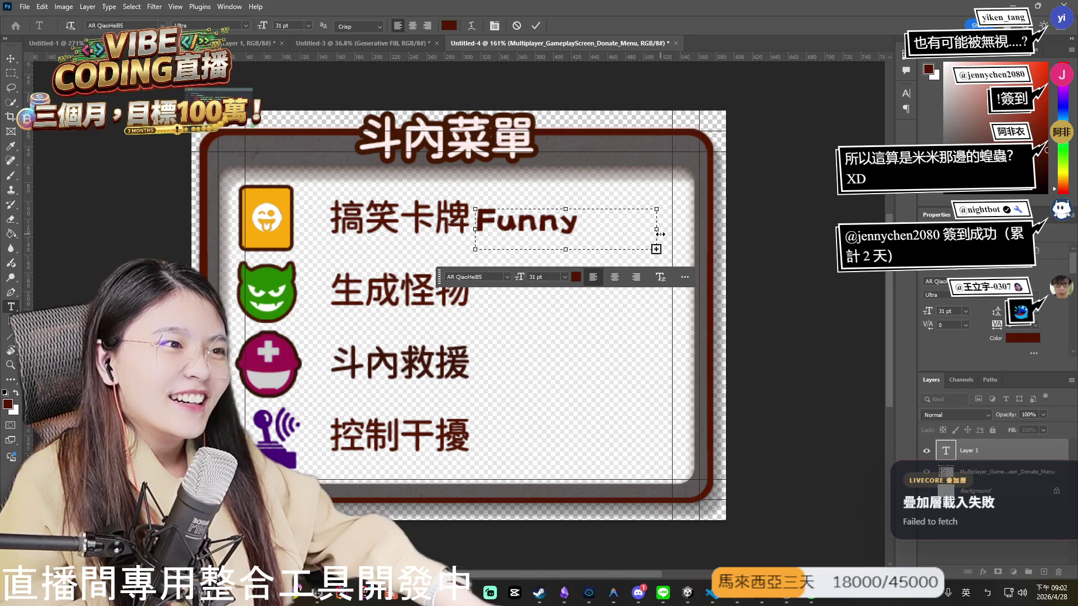
drag(736, 235, 762, 229)
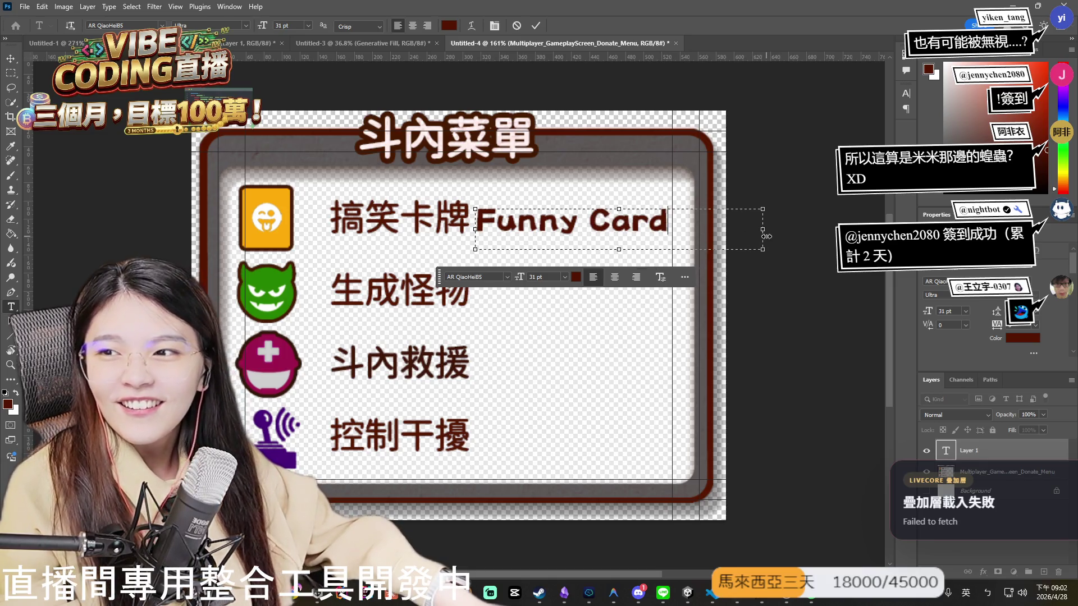
Set Funny Card in AR QiaoHeiB5 Ultra after trying Myriad Pro and YuSiYuanYanHuangTi, then commit.
drag(668, 224, 454, 218)
click(646, 277)
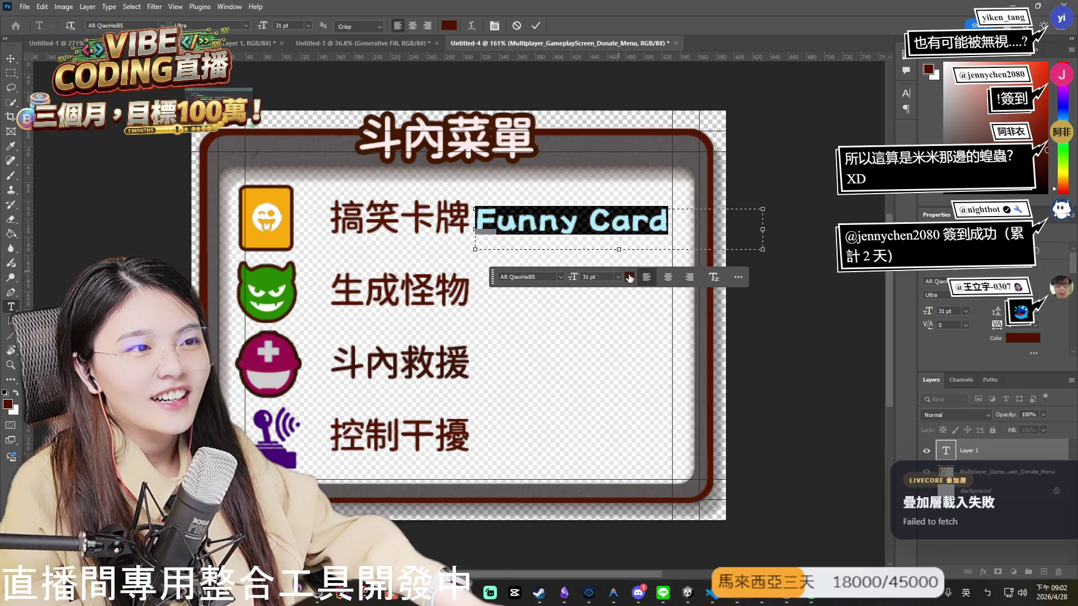
click(560, 277)
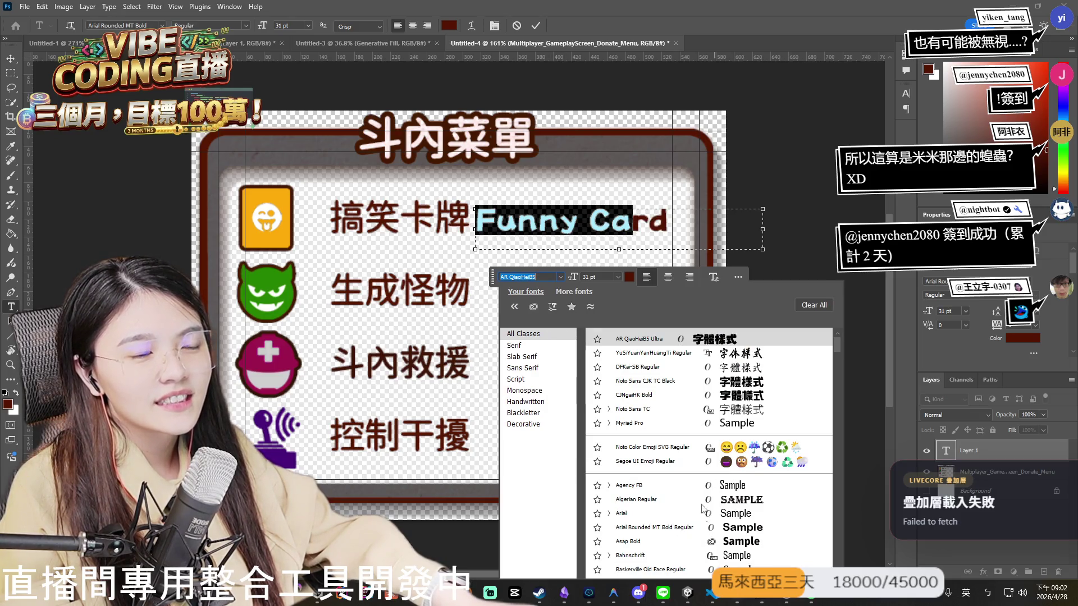
click(628, 424)
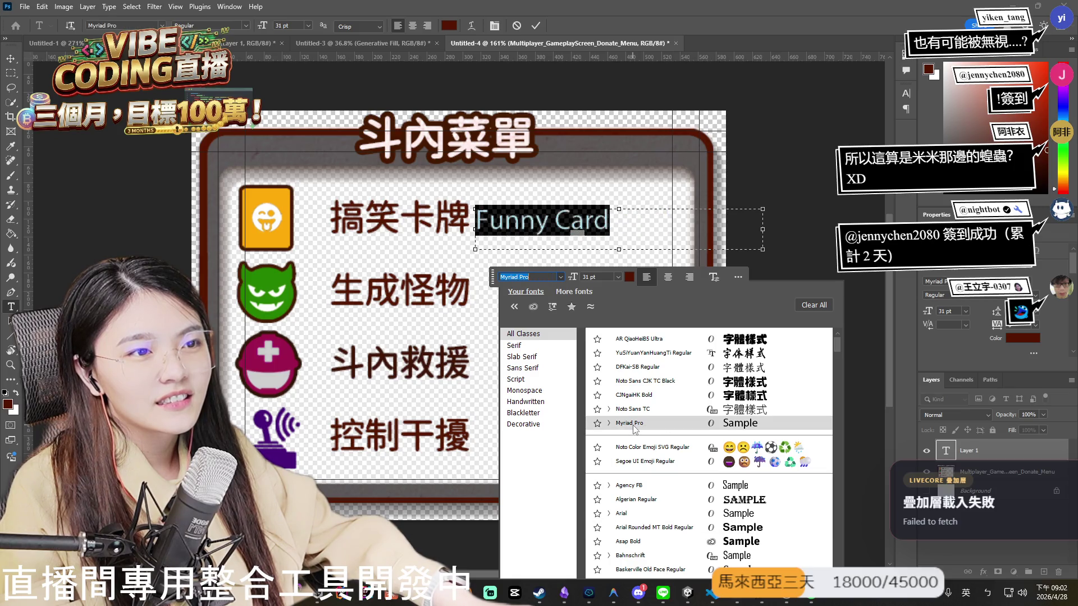
click(651, 352)
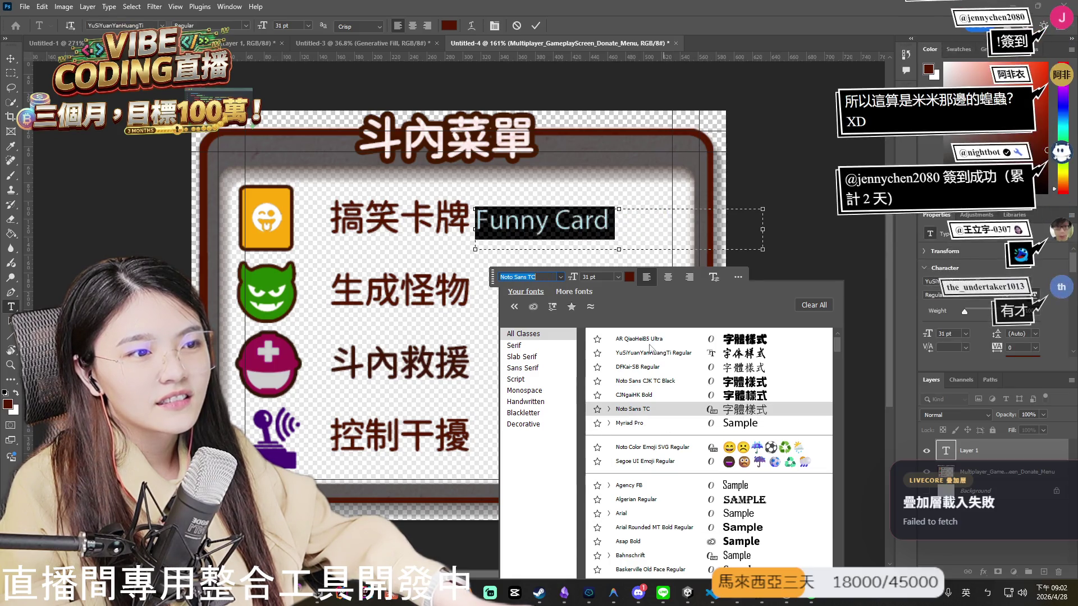
click(644, 340)
click(645, 341)
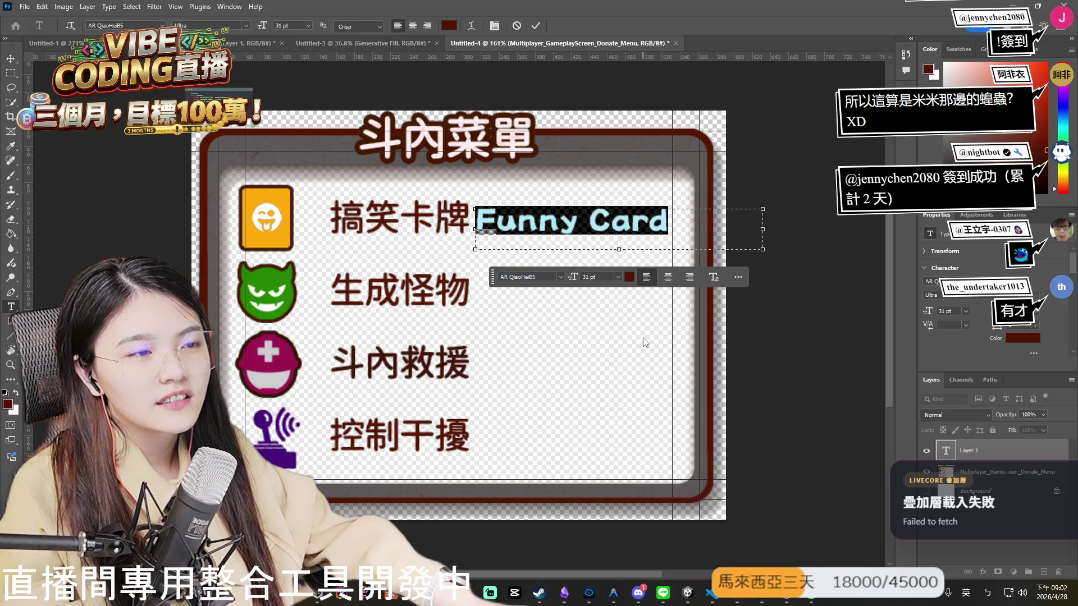
click(807, 378)
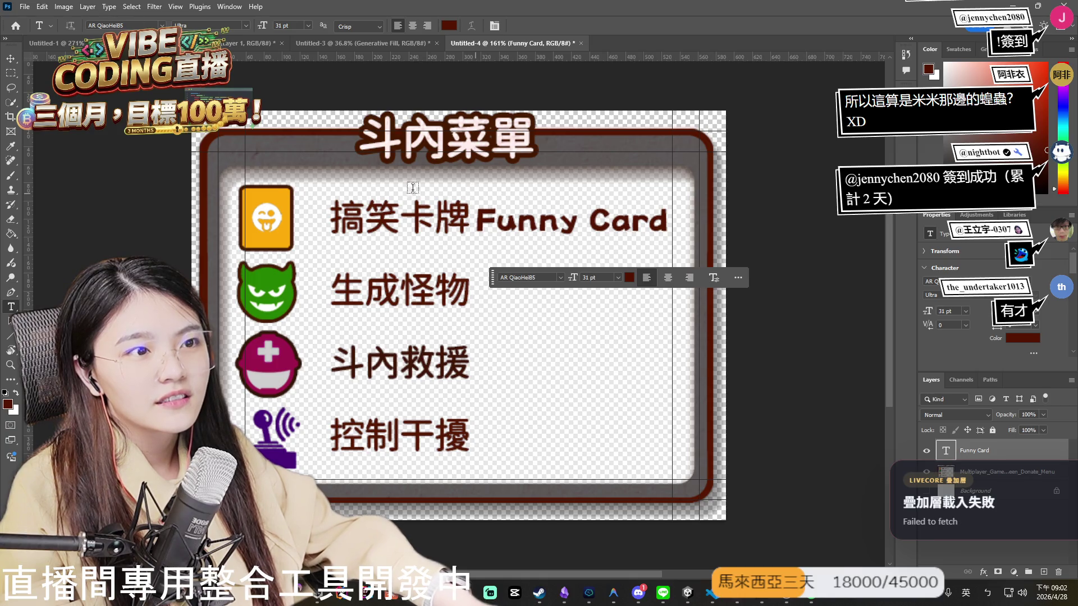
click(10, 59)
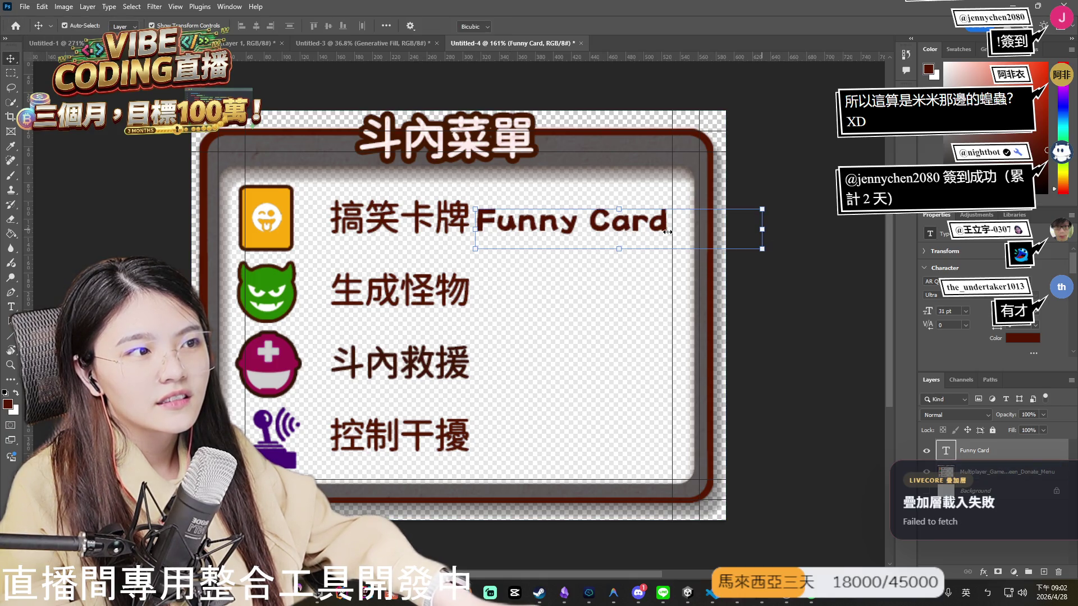
Move Funny Card over 搞笑卡牌, scaling it to about 89% width then 73% size.
mouse_move(762, 229)
mouse_down()
mouse_move(722, 235)
mouse_move(762, 228)
mouse_up()
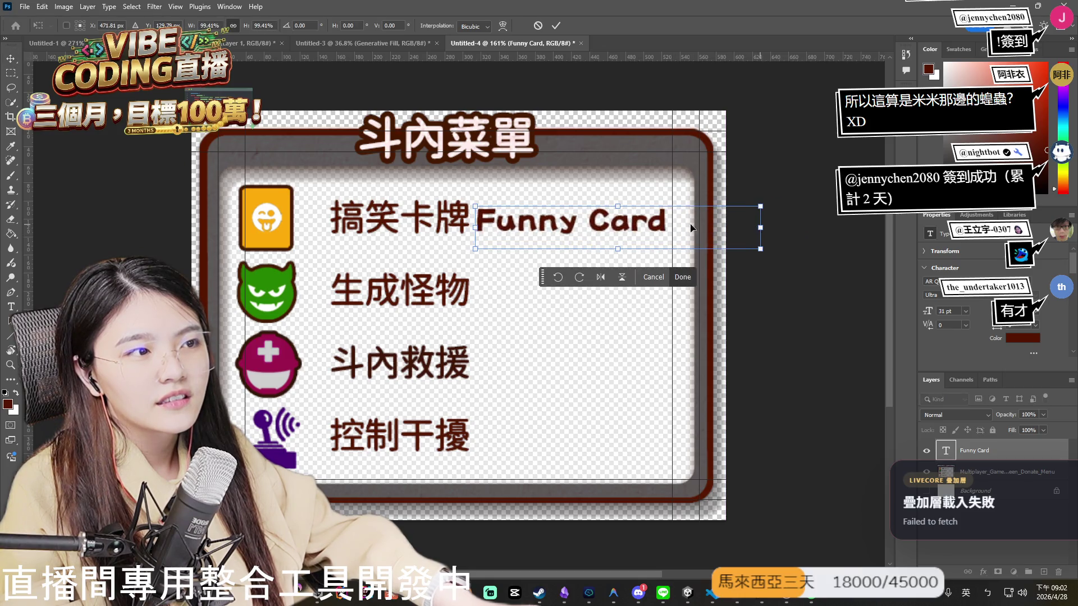
drag(562, 216, 434, 206)
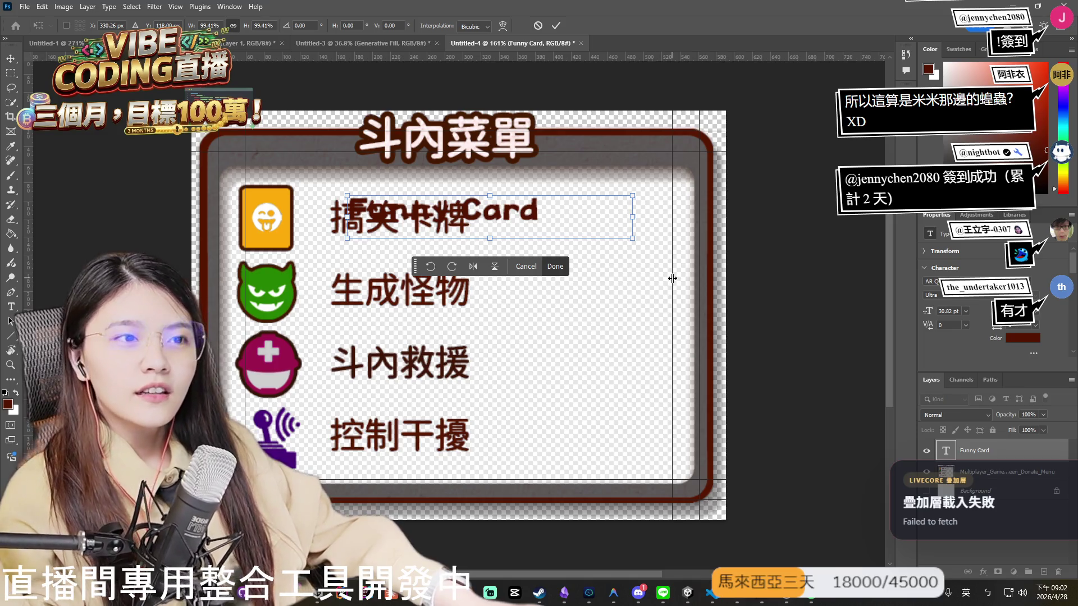
drag(527, 216, 508, 219)
drag(611, 222, 538, 226)
mouse_move(420, 203)
mouse_down()
mouse_move(435, 206)
mouse_move(447, 230)
mouse_up()
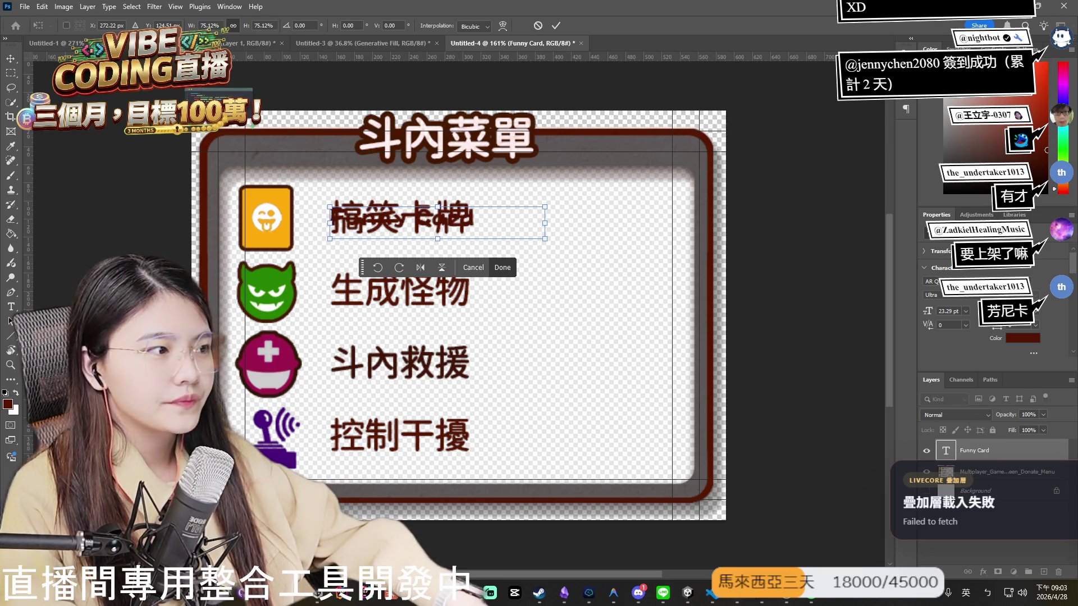
mouse_move(480, 230)
mouse_down()
mouse_move(500, 219)
mouse_move(481, 230)
mouse_up()
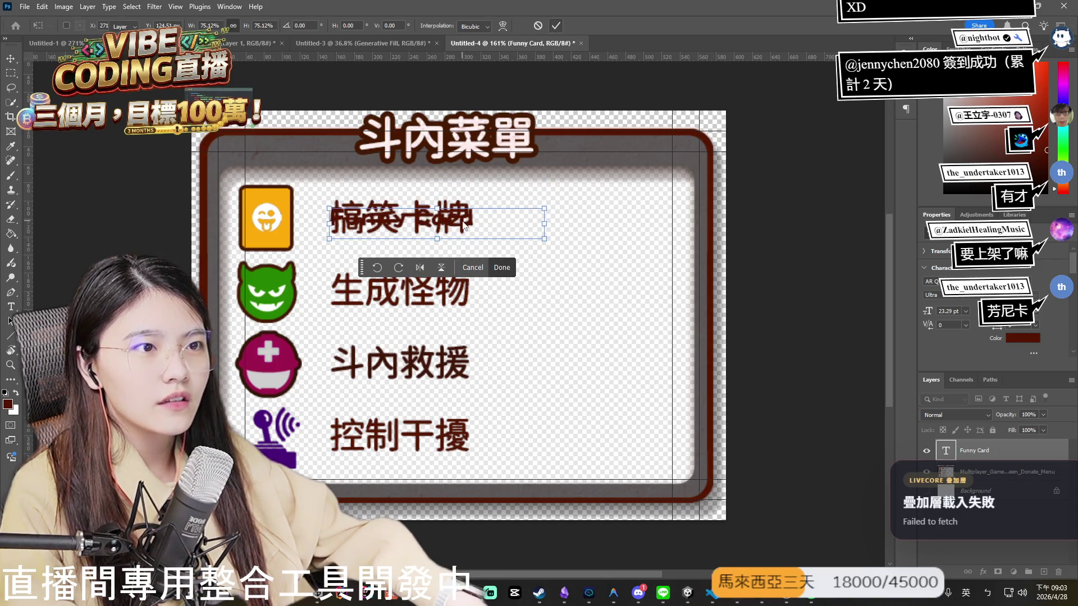
click(481, 227)
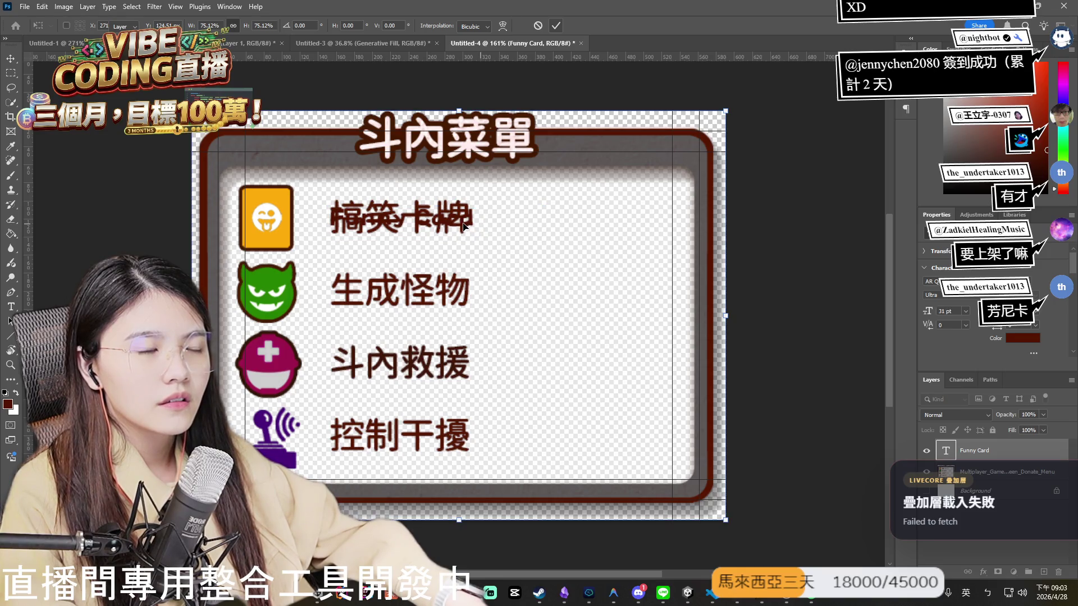
click(1005, 474)
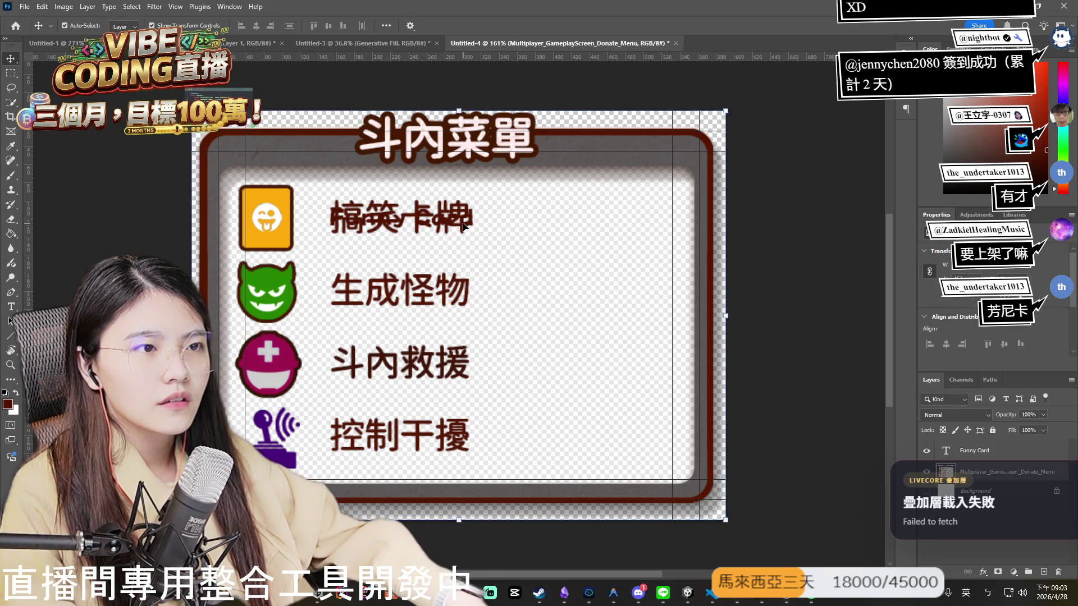
Set the Funny Card label to 30 pt, nudge it, and scale it up slightly.
click(977, 452)
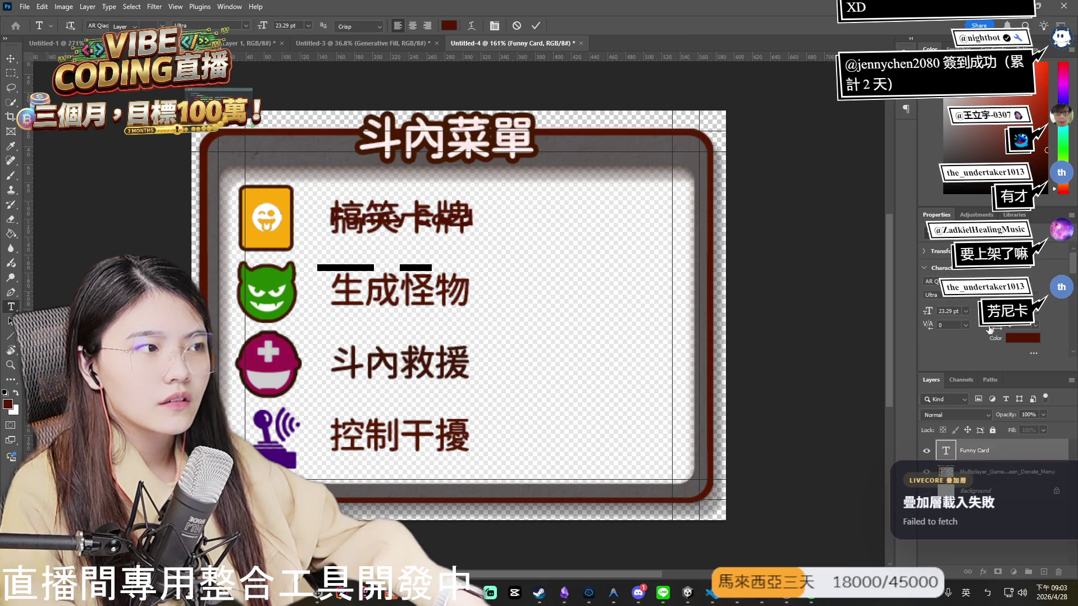
click(966, 312)
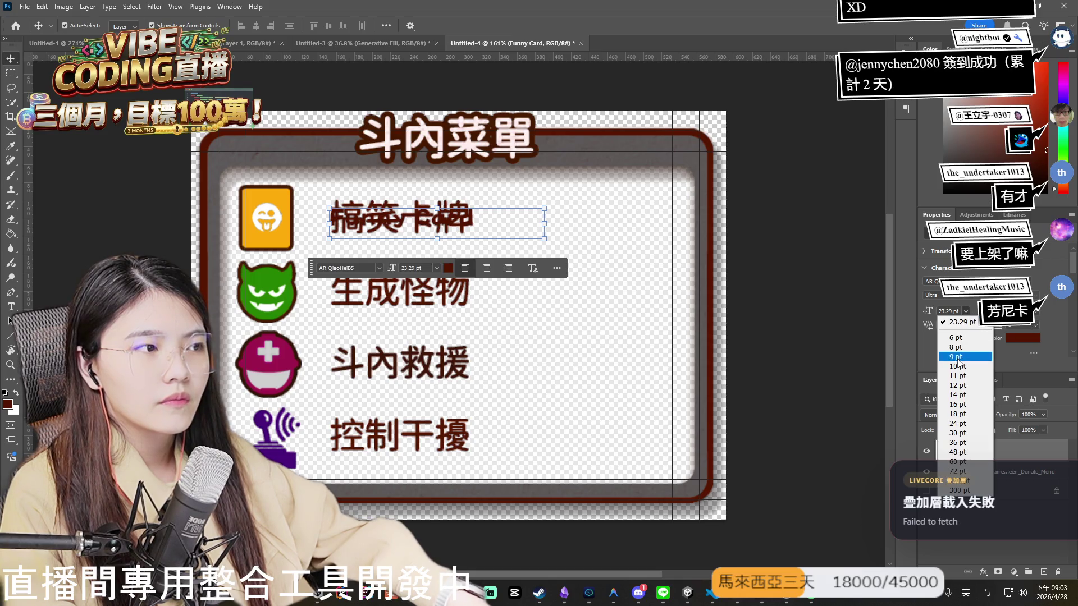
click(963, 434)
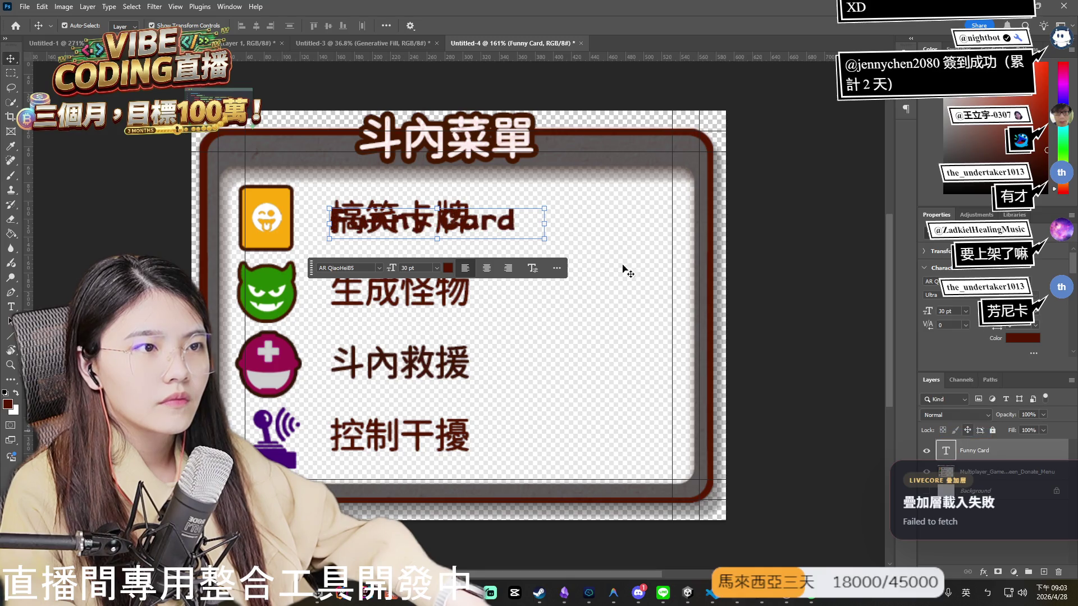
drag(507, 227, 514, 231)
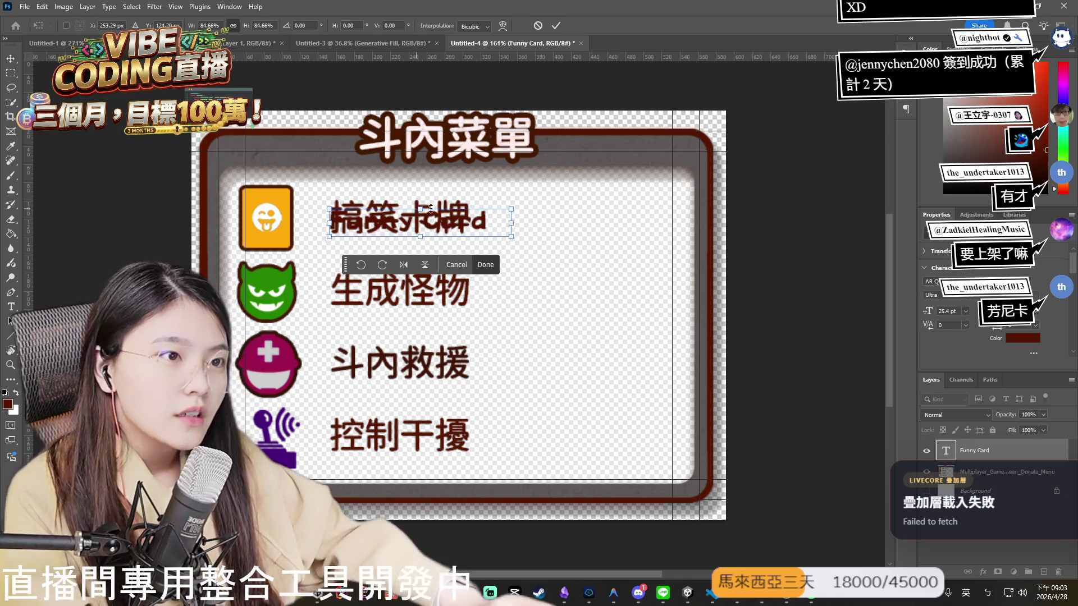
drag(511, 206, 532, 205)
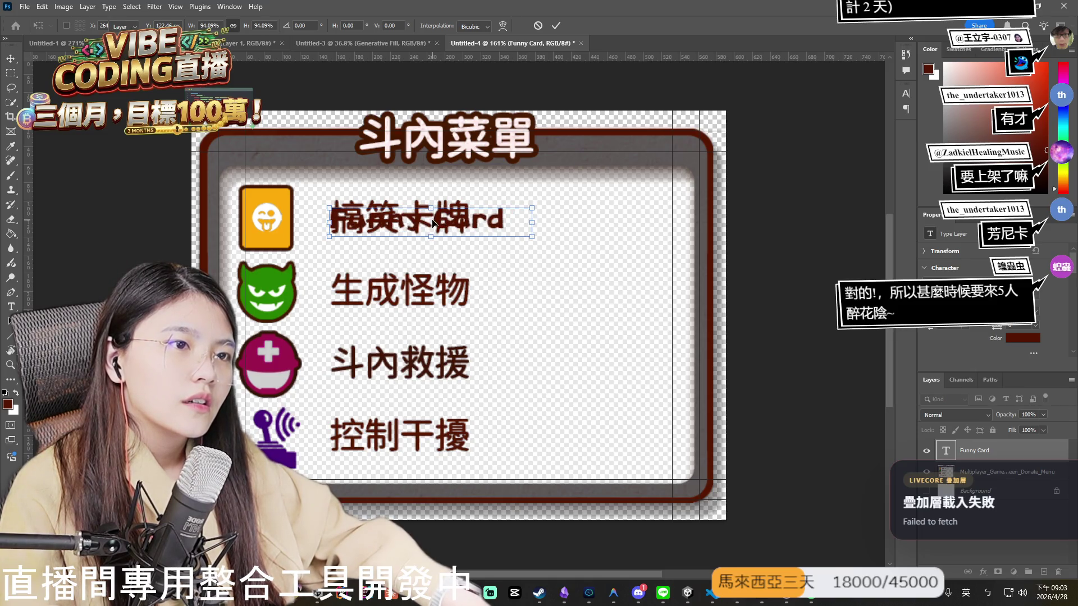
key(Return)
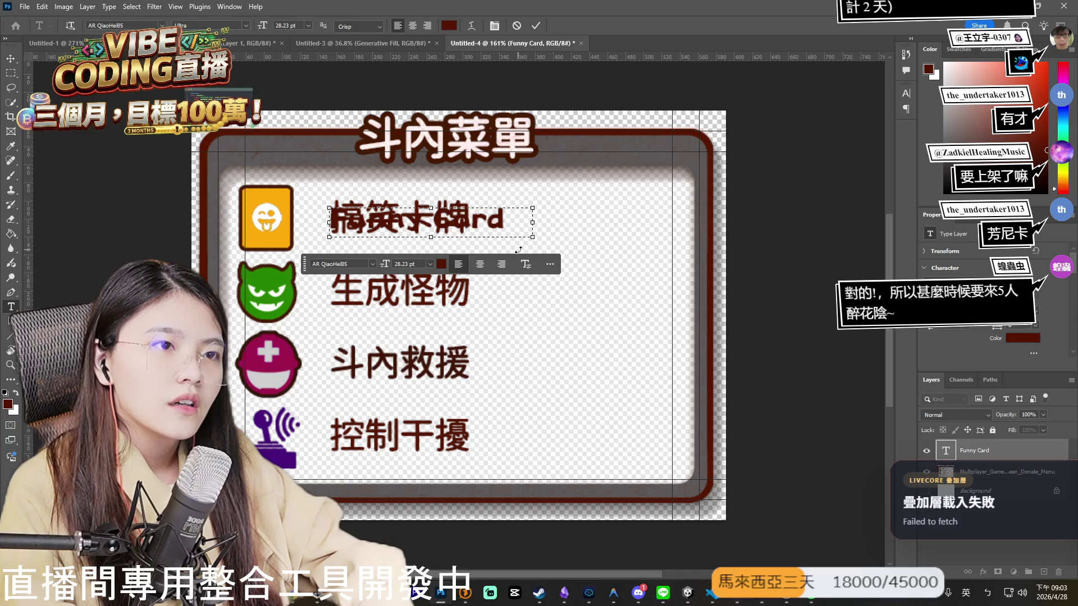
text(搞笑卡牌)
Break Funny Card onto two lines, enlarge the box so Card shows, and undo a stray enlargement.
key(Return)
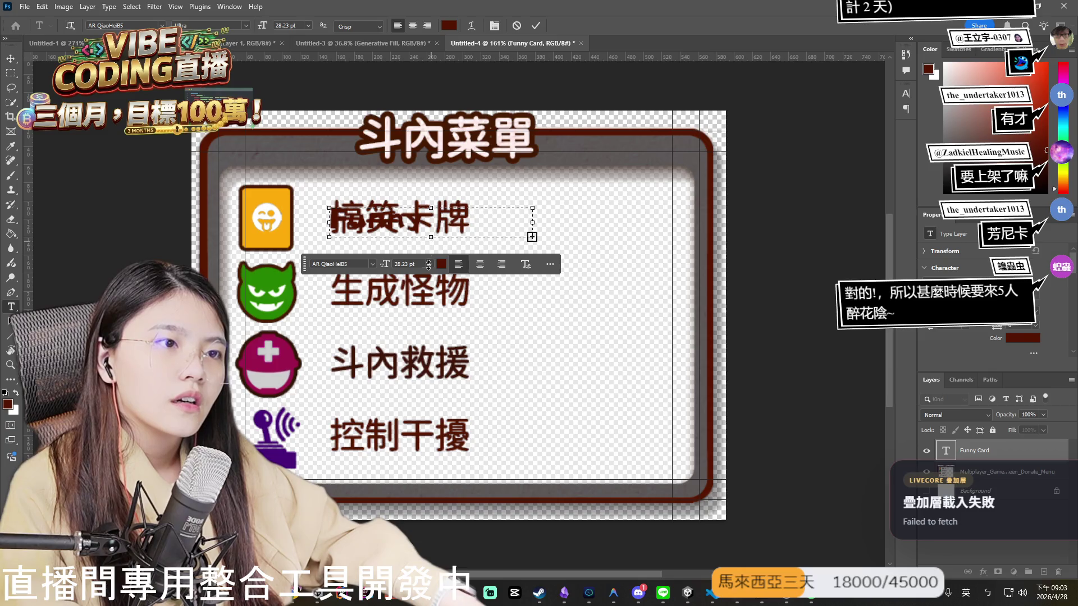
drag(427, 266, 430, 262)
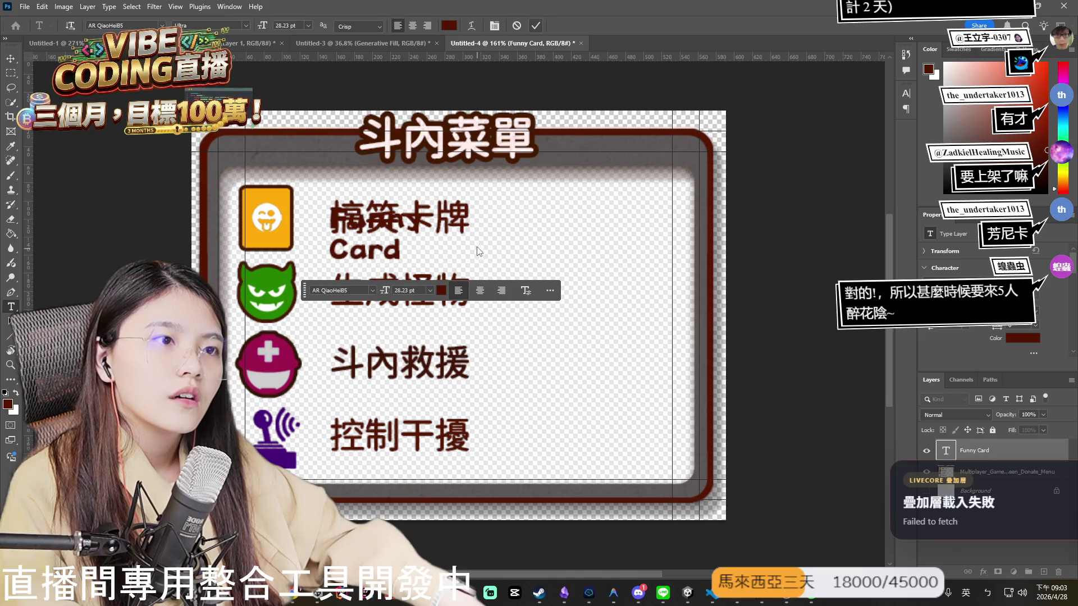
key(Escape)
key(v)
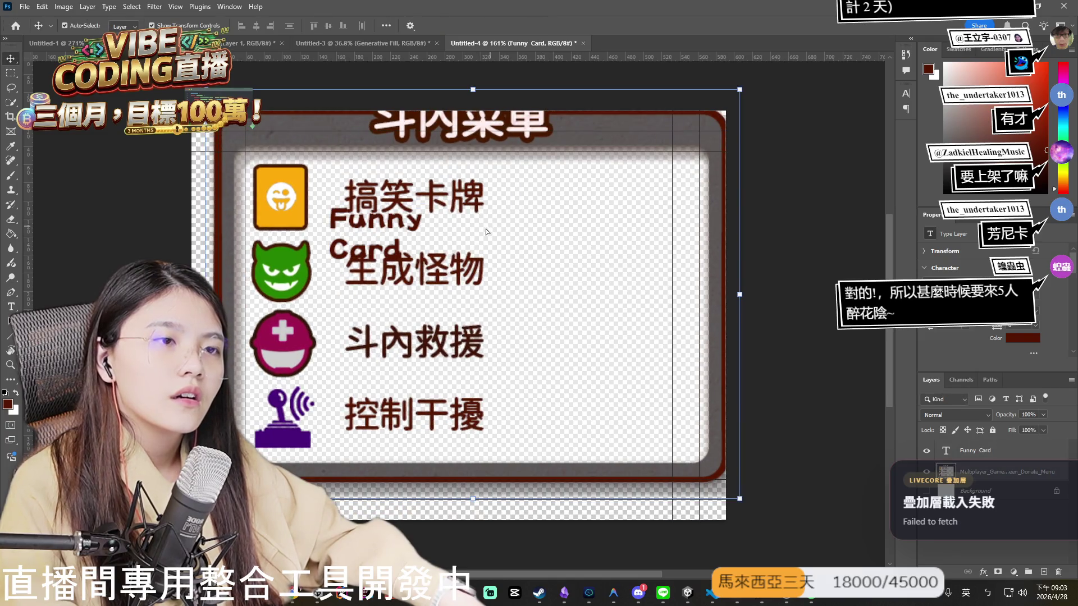
key(ctrl+z)
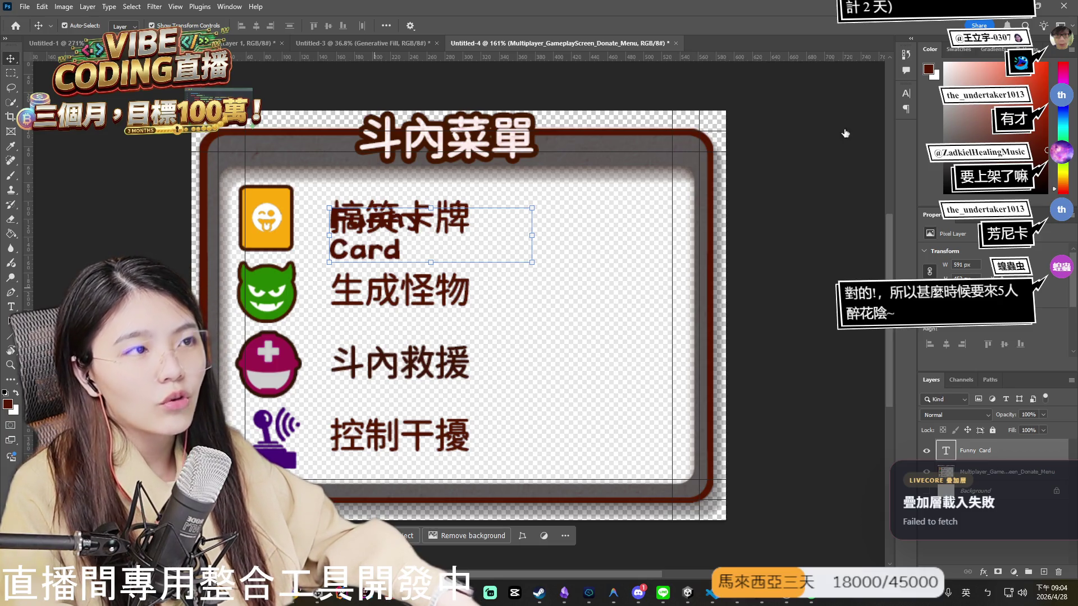
click(988, 451)
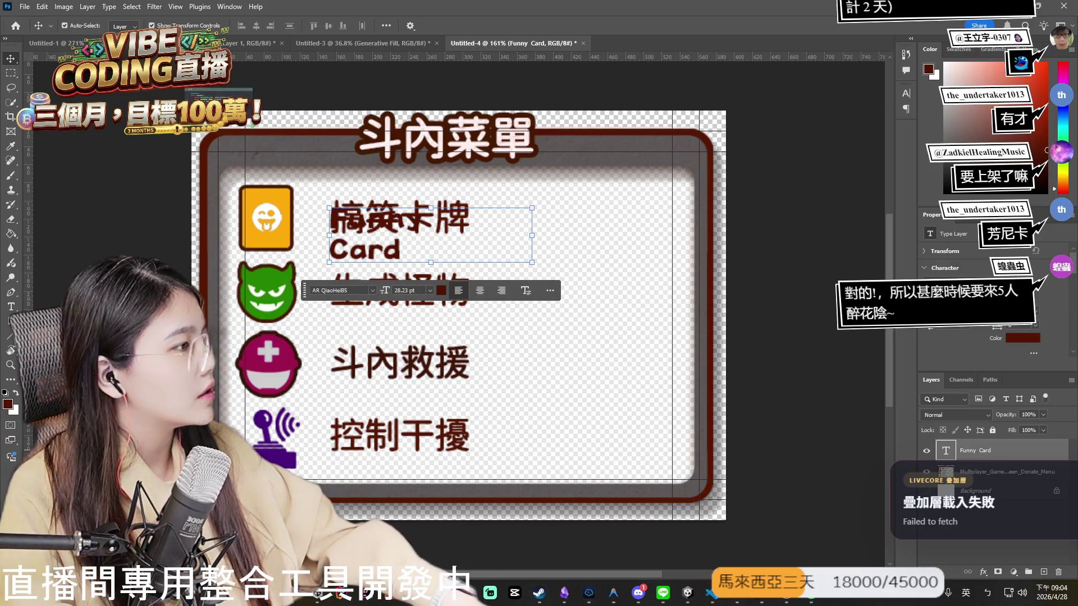
key(alt+Tab)
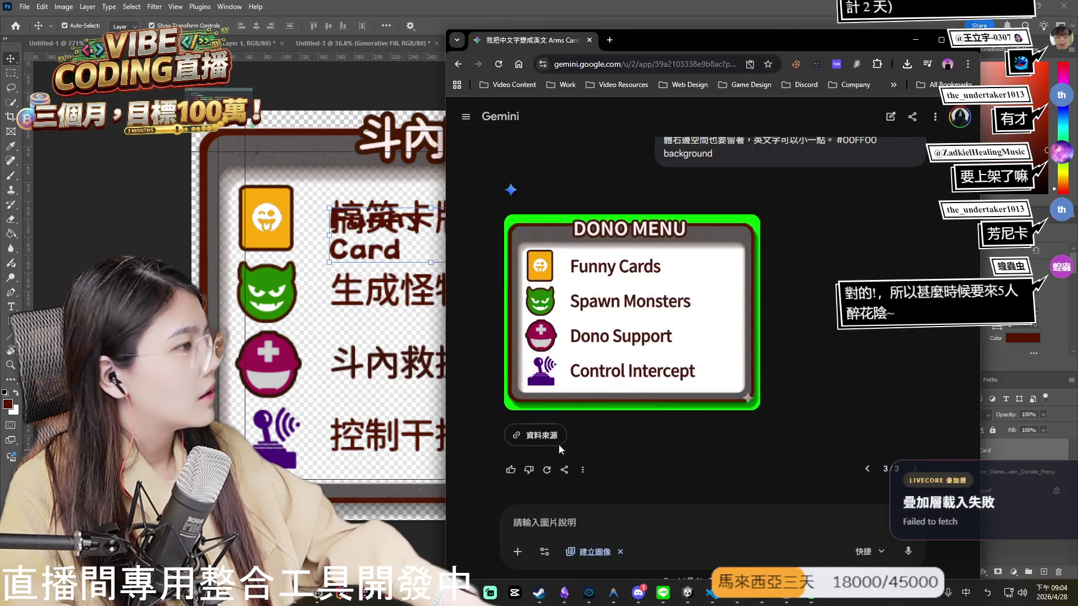
Replace the right-side-space phrase in the Gemini prompt with '上下排版' (top-to-bottom layout) and resubmit.
click(641, 236)
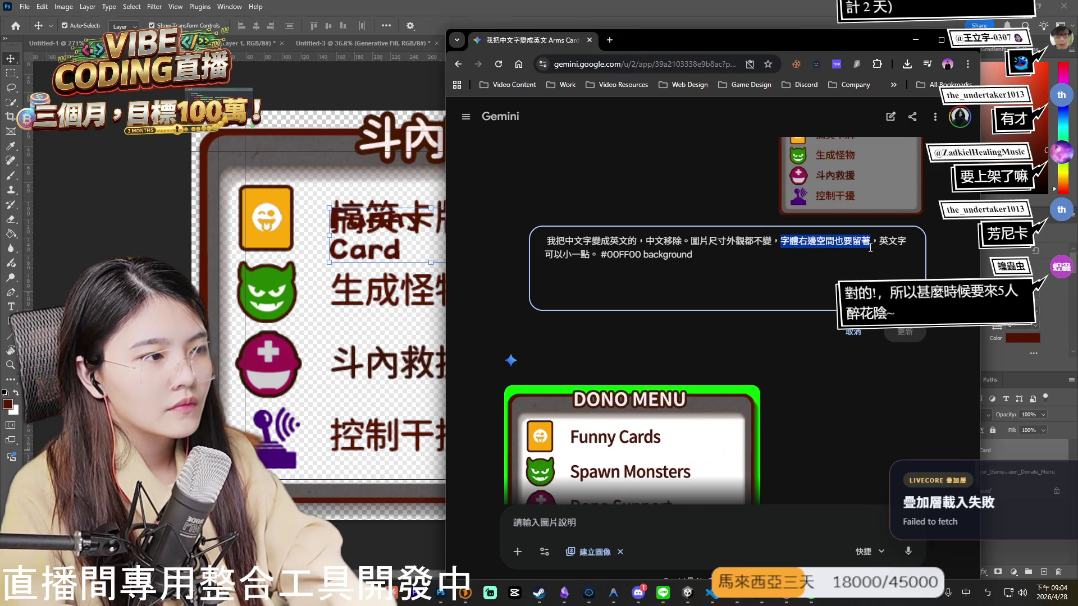
key(BackSpace)
text(ㄧㄥ)
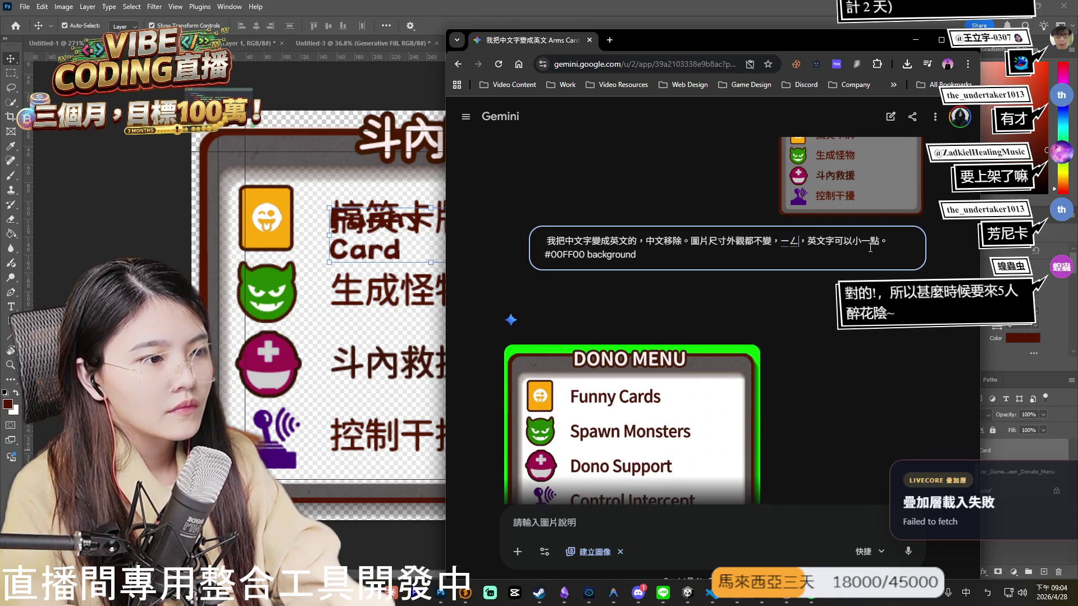
text(的排版是要)
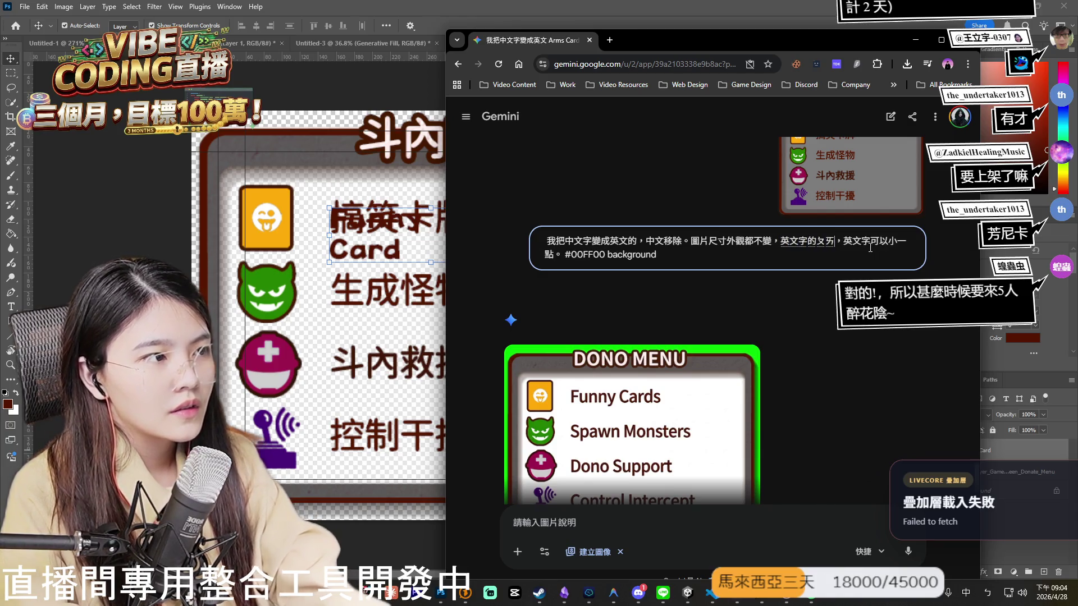
text(上)
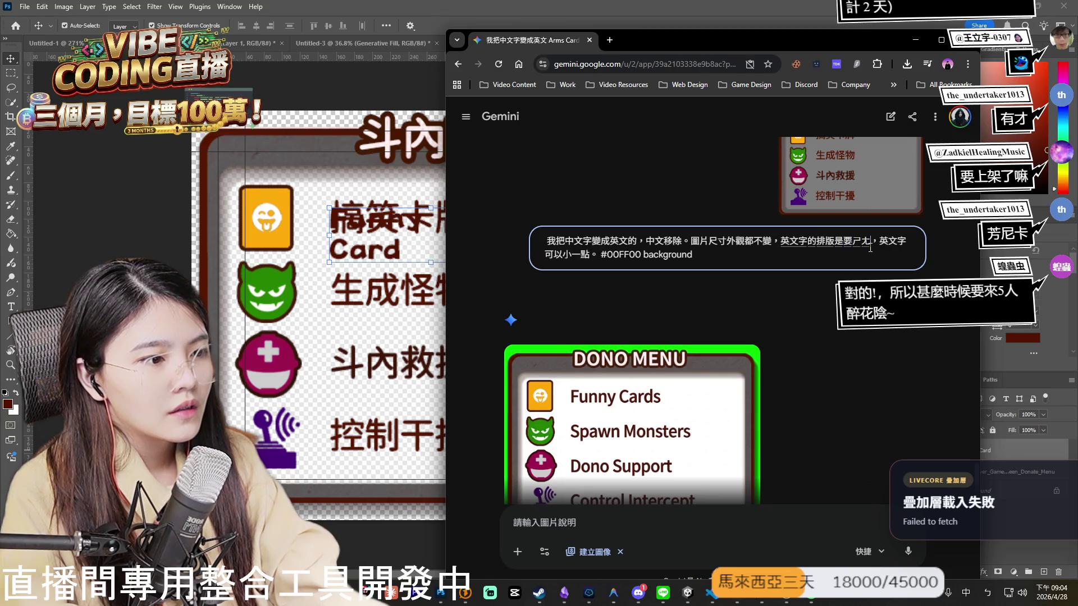
text(下)
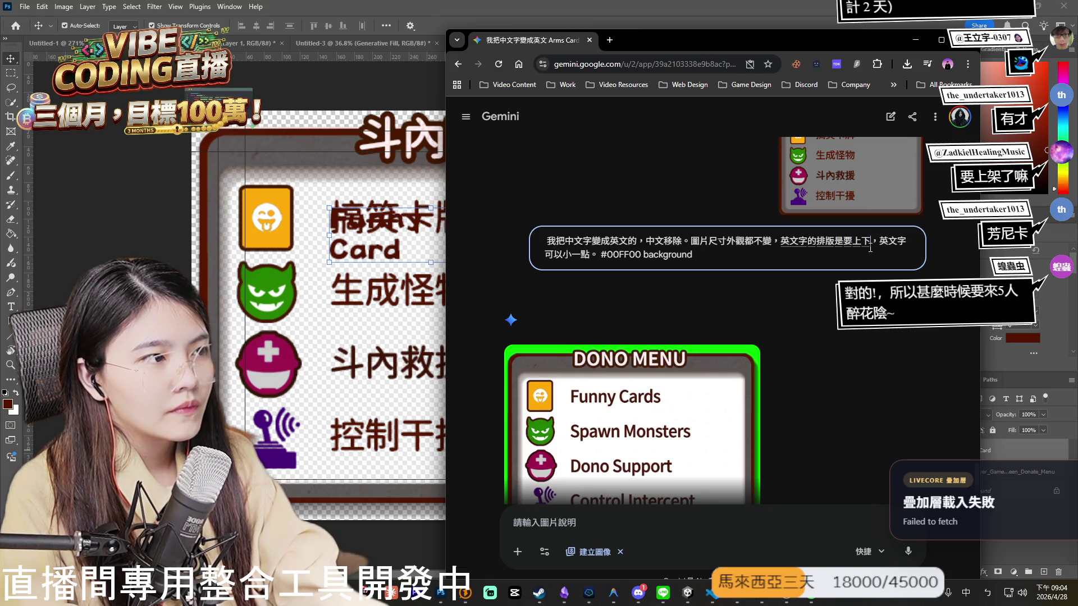
text(排版，)
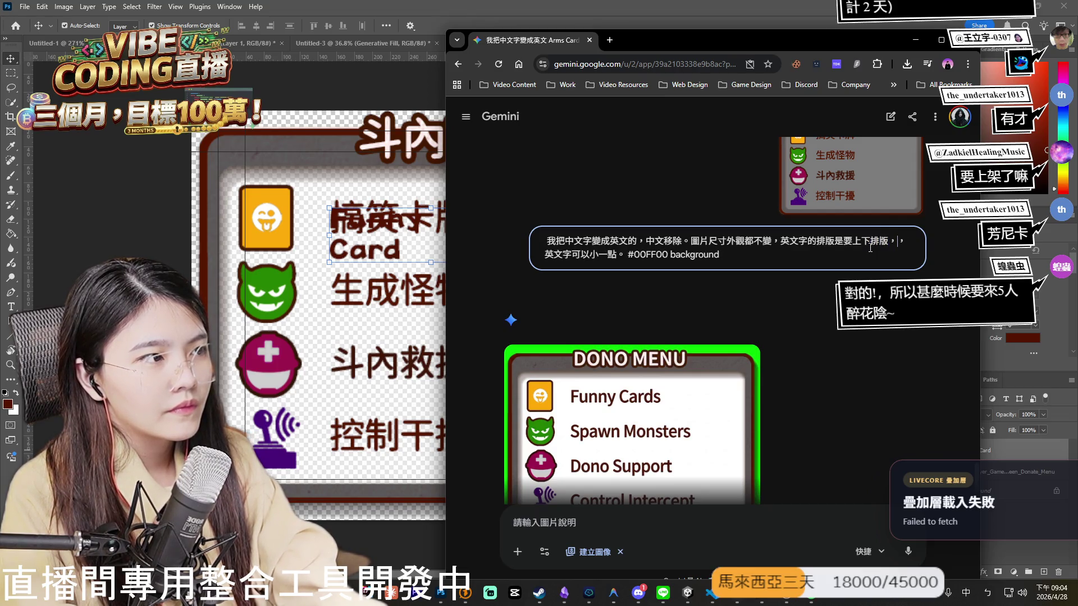
key(shift)
text(xu，)
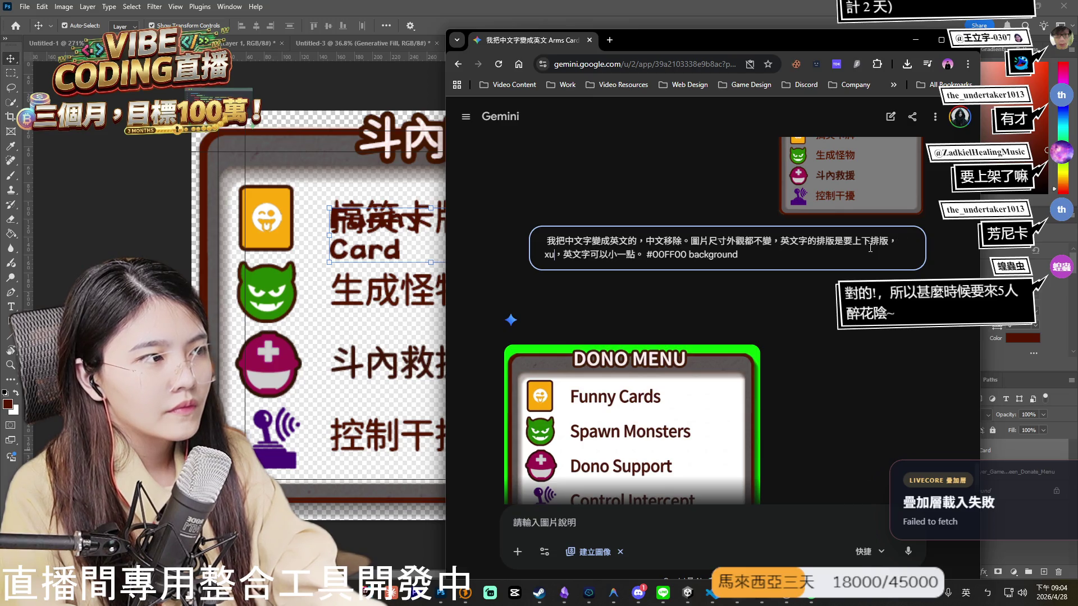
key(BackSpace)
key(BackSpace)
key(BackSpace)
key(Return)
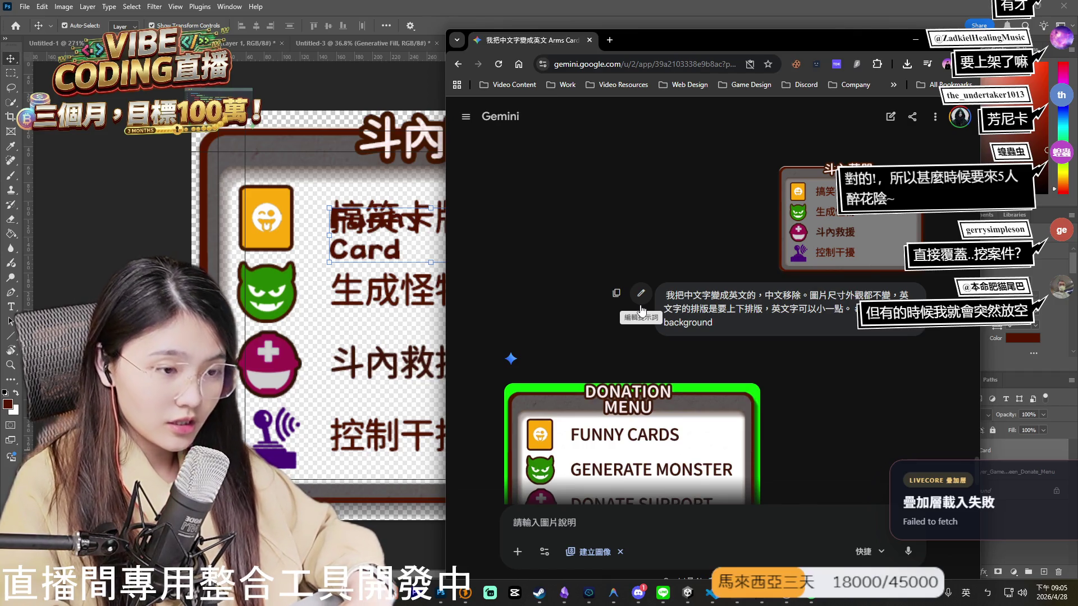
Append '文字右邊要留一樣的空間' to the Gemini prompt and resubmit; move Funny Card right in Photoshop.
scroll(783, 290, down, 2)
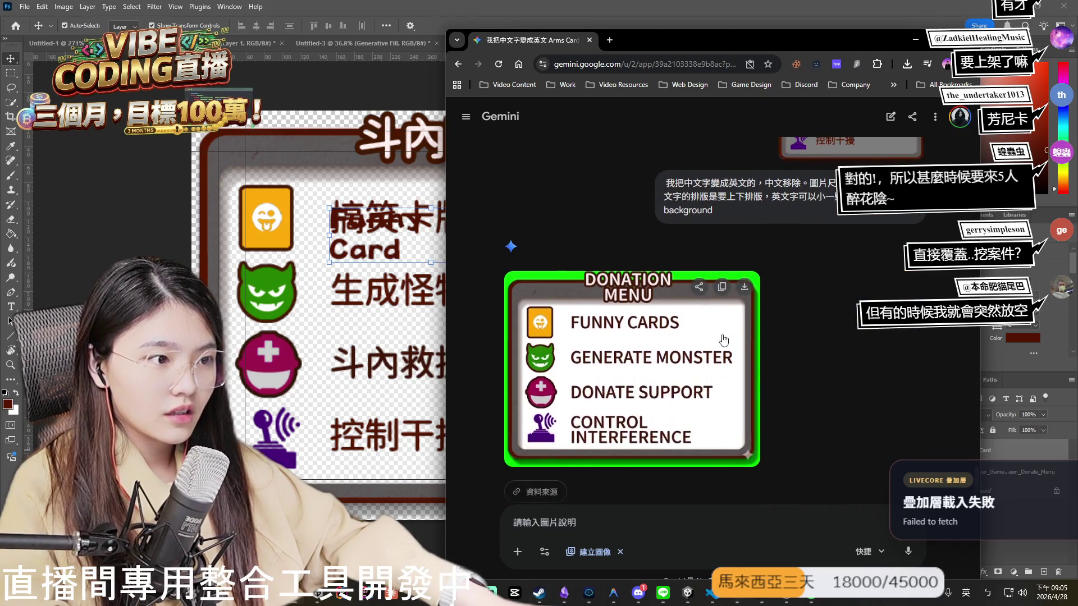
scroll(651, 314, up, 2)
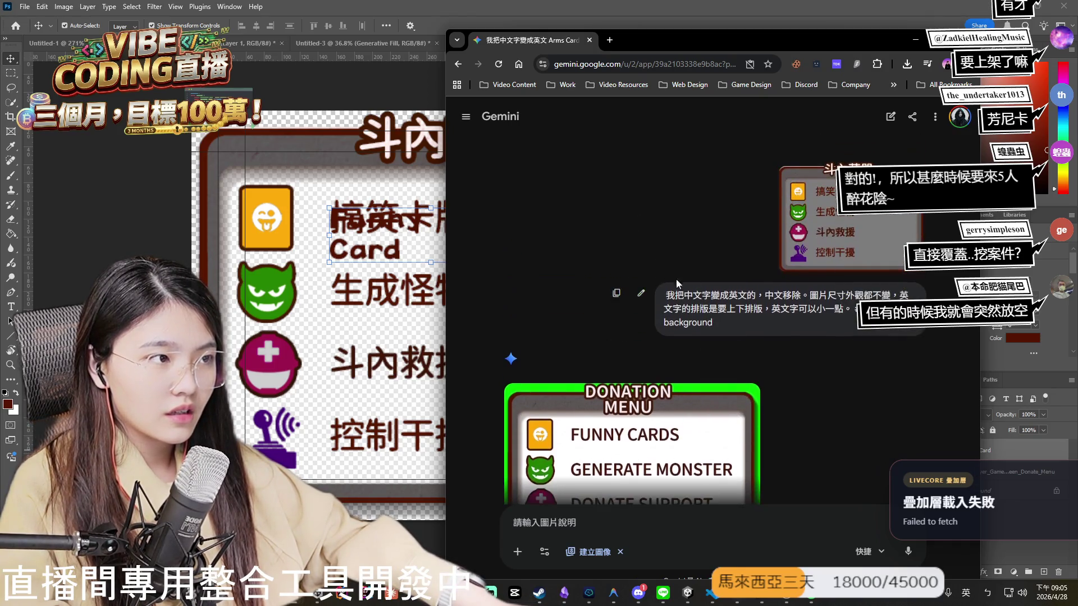
click(641, 296)
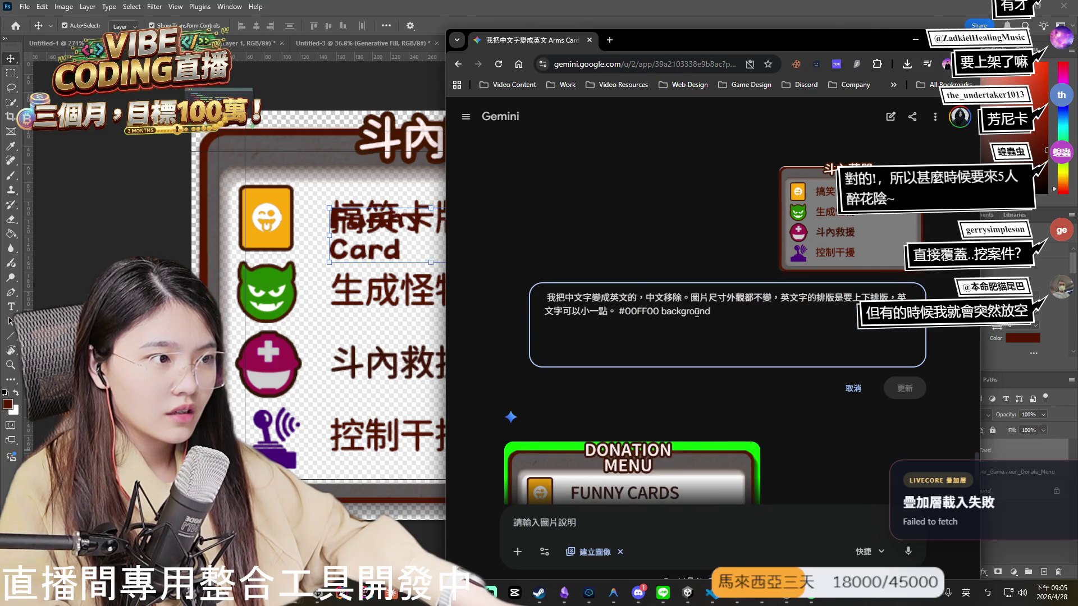
click(821, 315)
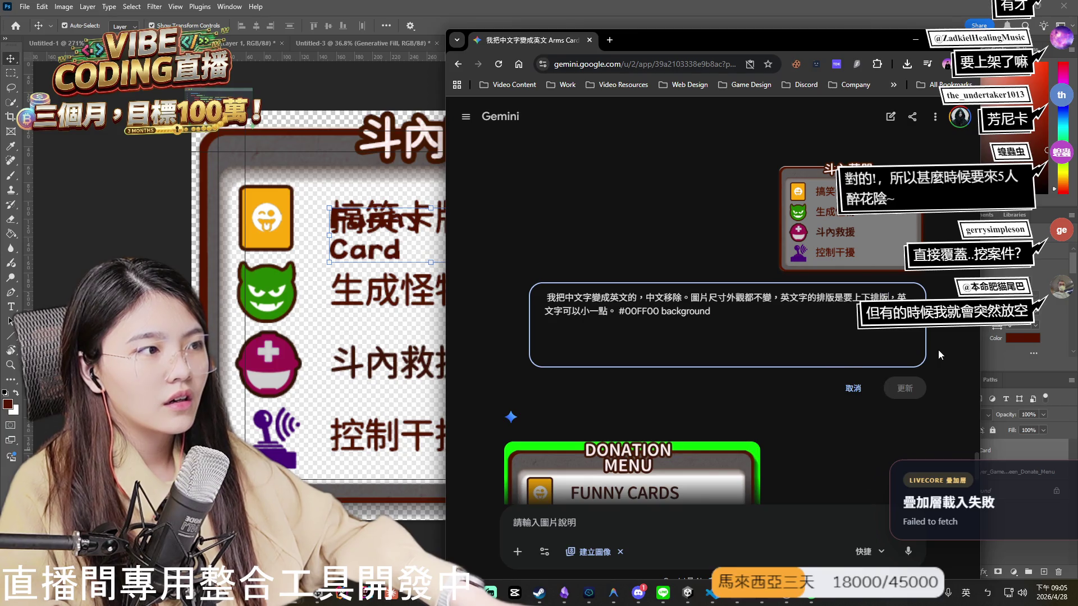
text(u.4u10，)
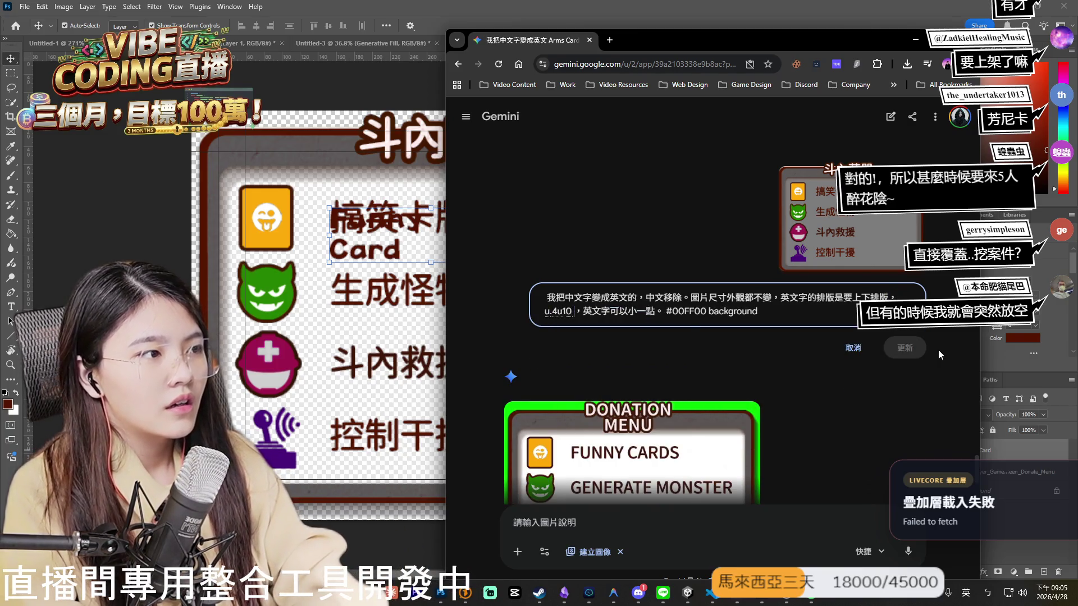
key(BackSpace)
key(BackSpace)
key(BackSpace)
text(，)
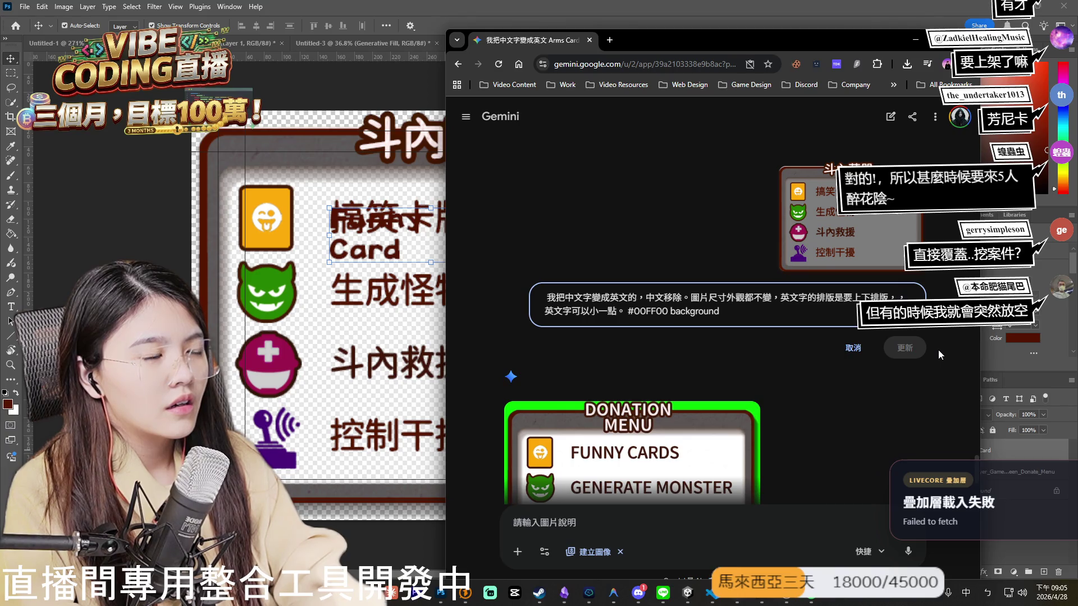
text(文字右邊要ㄌㄧ)
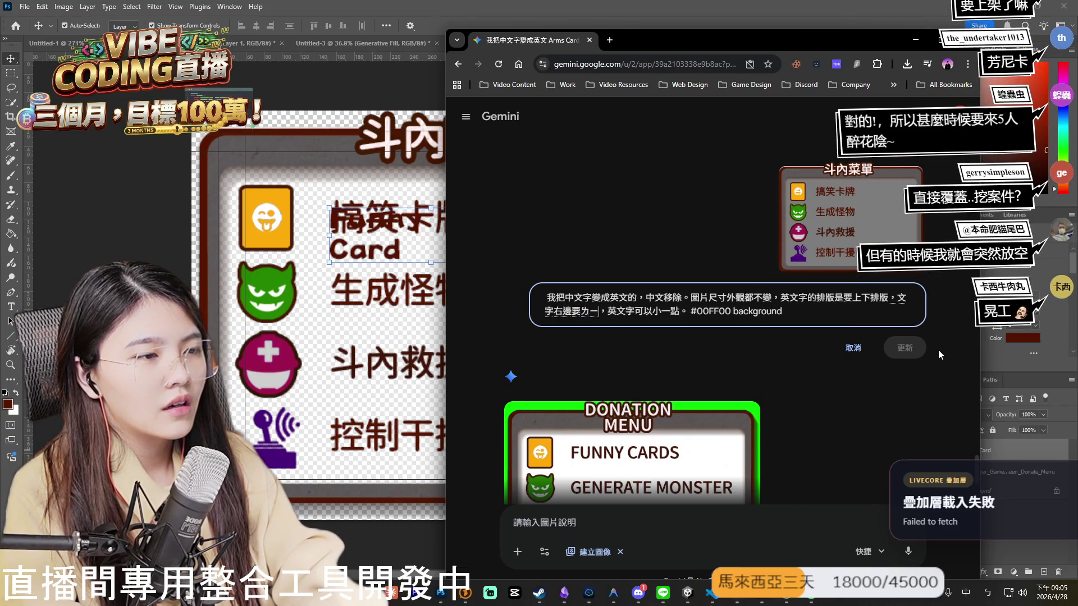
text(留一樣的ㄘㄨㄥ)
text(空間)
key(Return)
key(Return)
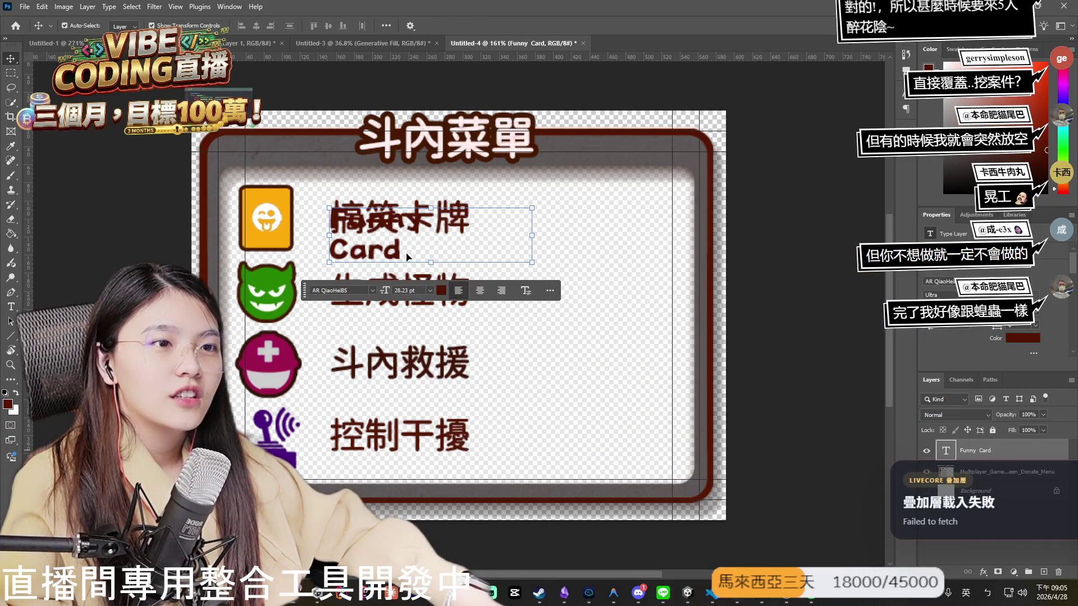
mouse_move(409, 244)
mouse_down()
mouse_move(532, 232)
mouse_move(522, 235)
mouse_up()
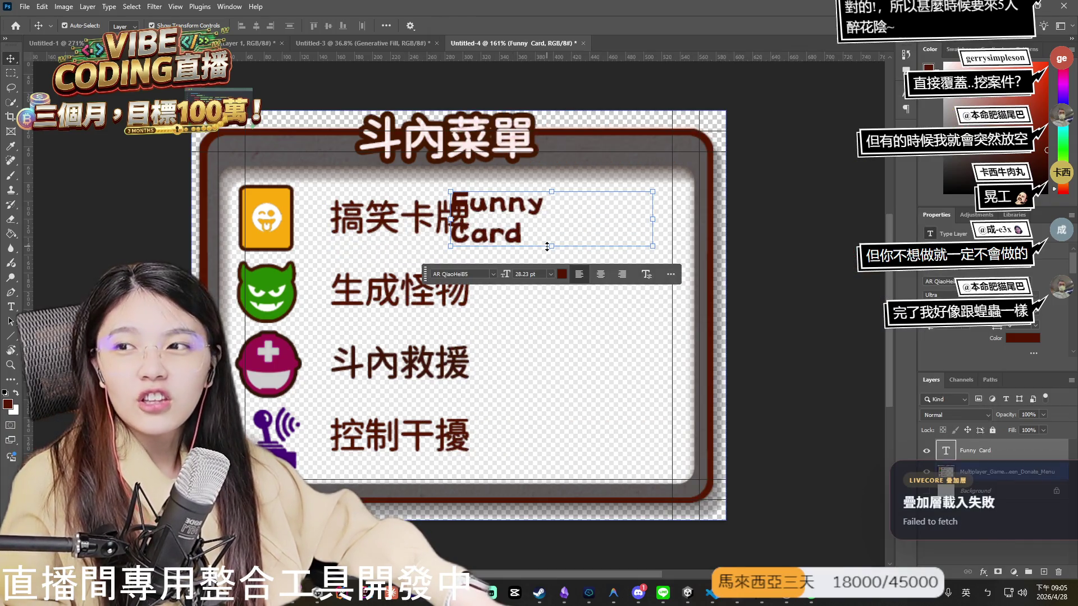
Place the Funny Card text over 搞笑卡牌, undo a stray artwork move, and hide the layer.
drag(535, 230, 398, 232)
drag(530, 224, 526, 218)
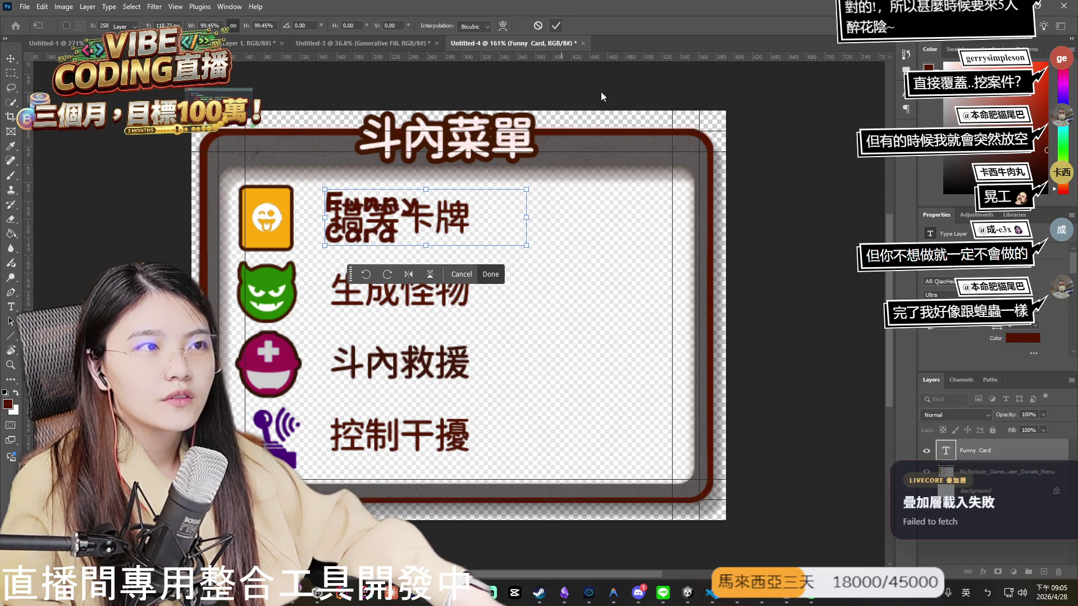
click(490, 274)
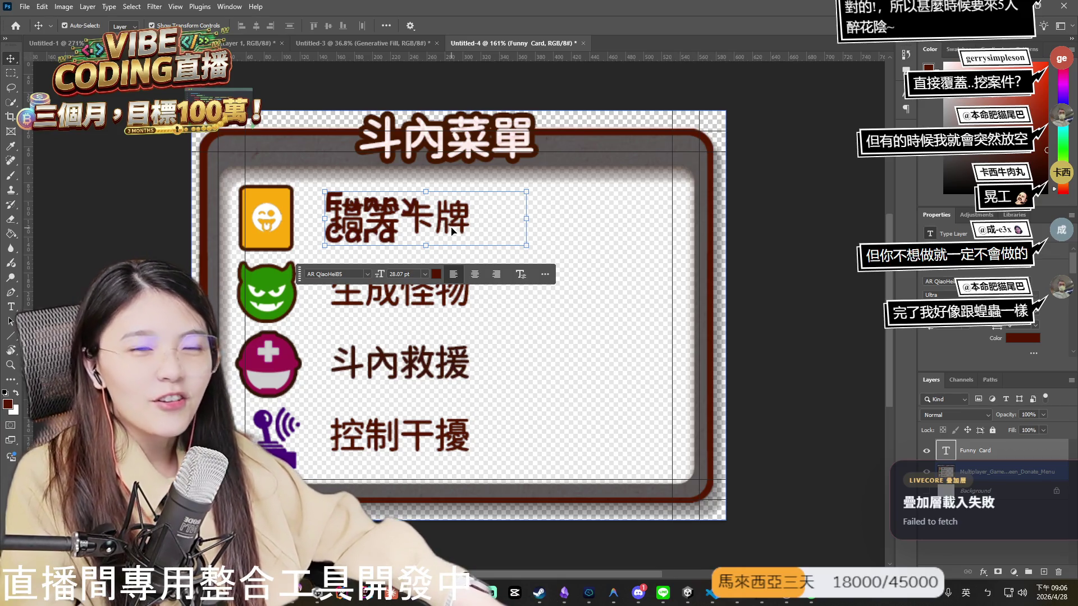
drag(452, 231, 465, 230)
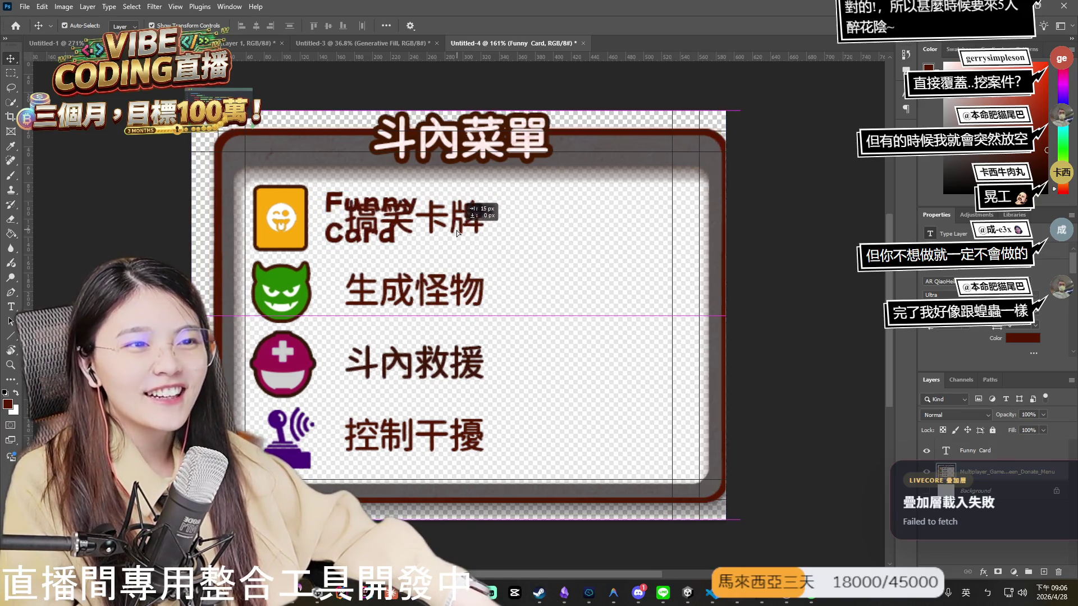
key(ctrl+z)
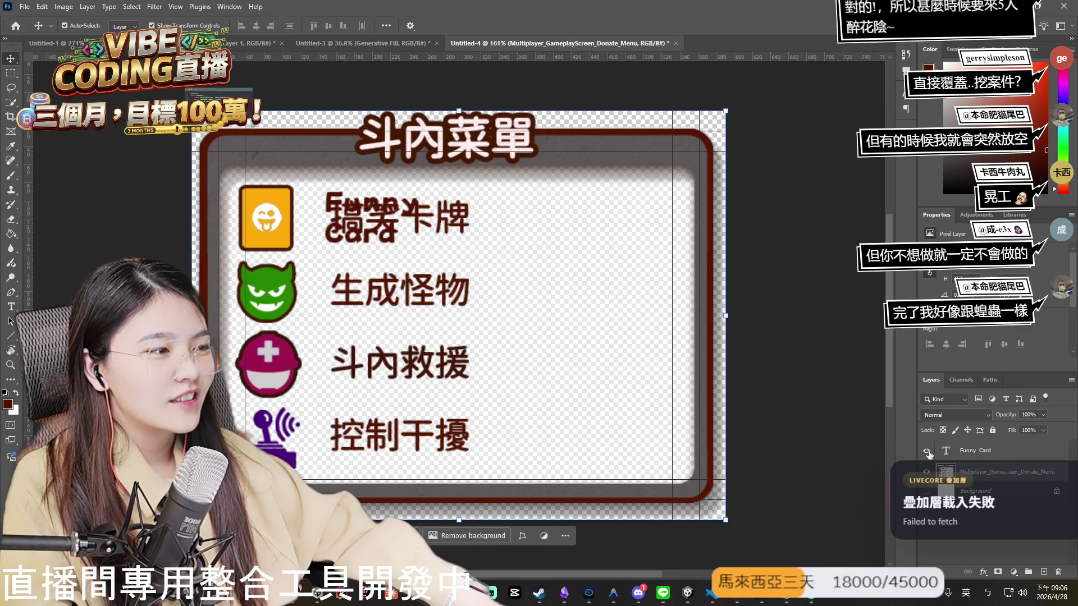
click(926, 451)
click(927, 452)
Test-erase 搞笑卡牌 and undo it, then toggle layer visibility to check the Funny Card text.
key(e)
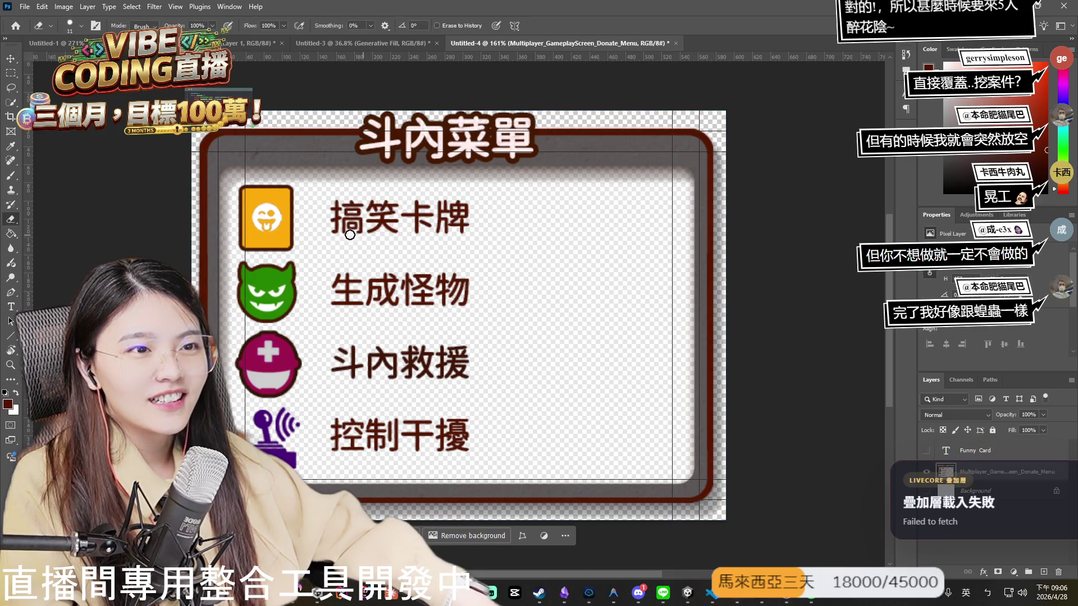
drag(351, 220, 452, 222)
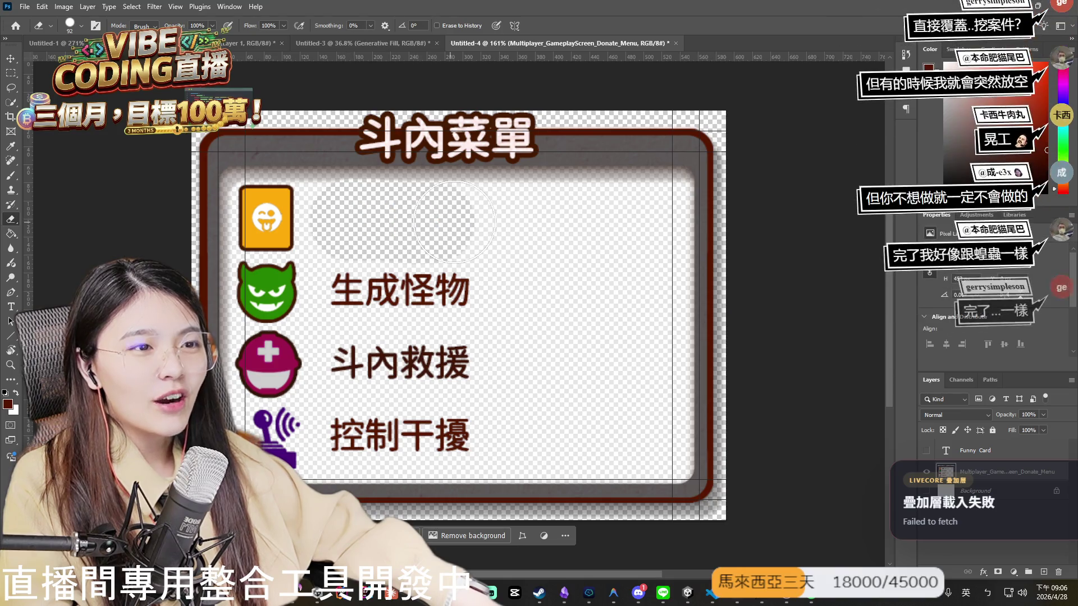
key(ctrl+z)
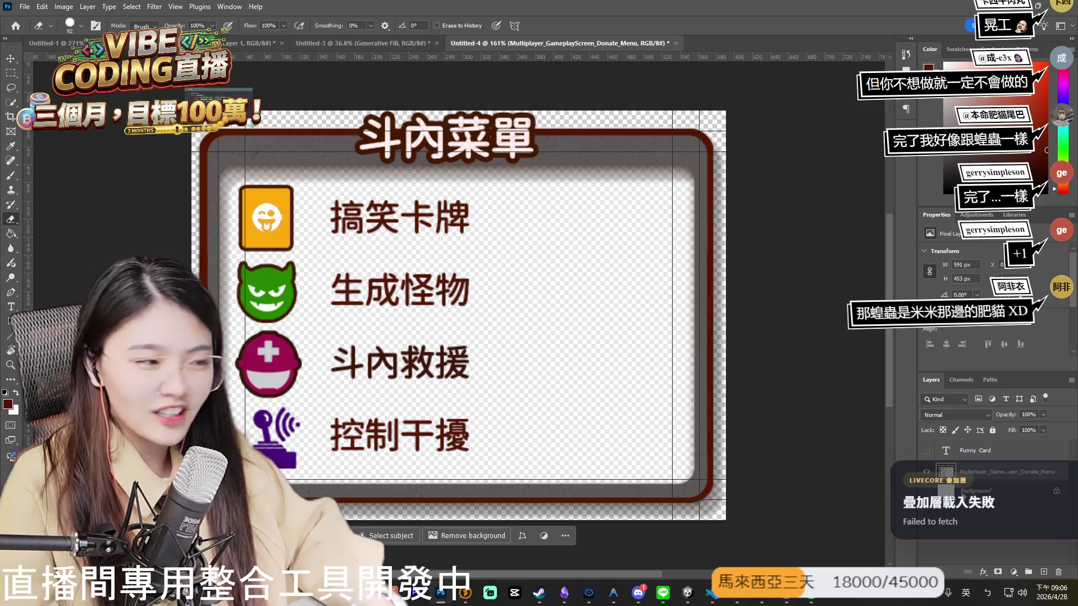
click(926, 450)
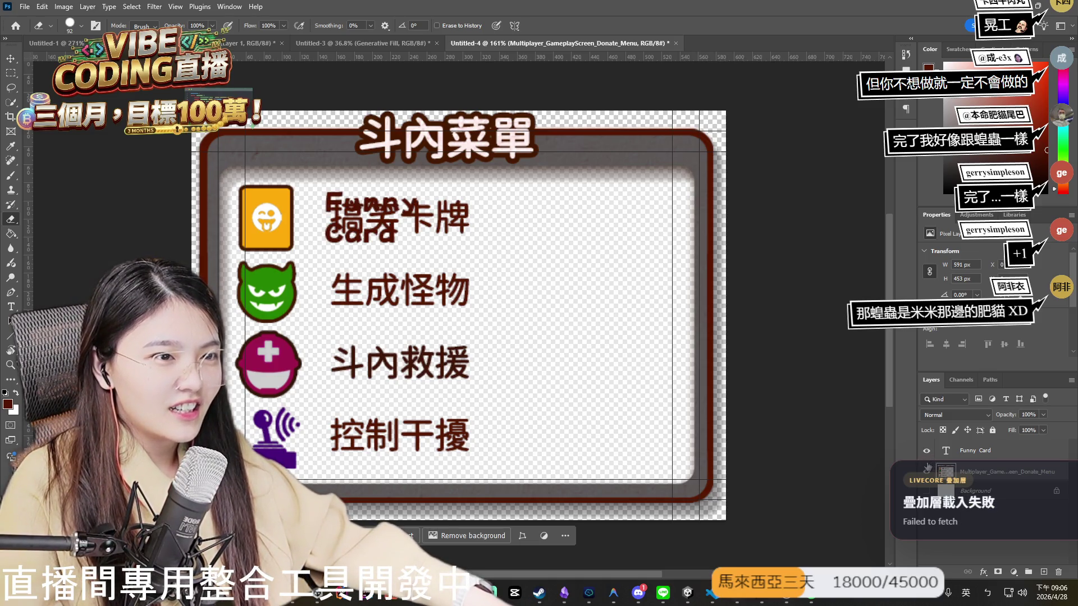
click(926, 473)
click(927, 473)
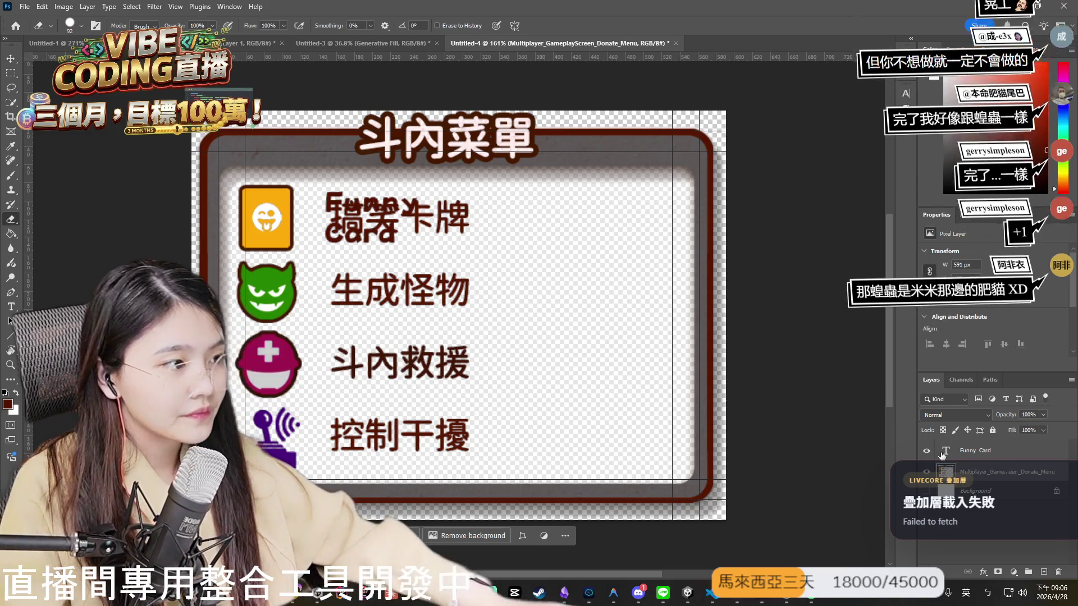
Transform Funny Card a few pixels right, hide it again, and size the Eraser to about 46 px.
click(11, 59)
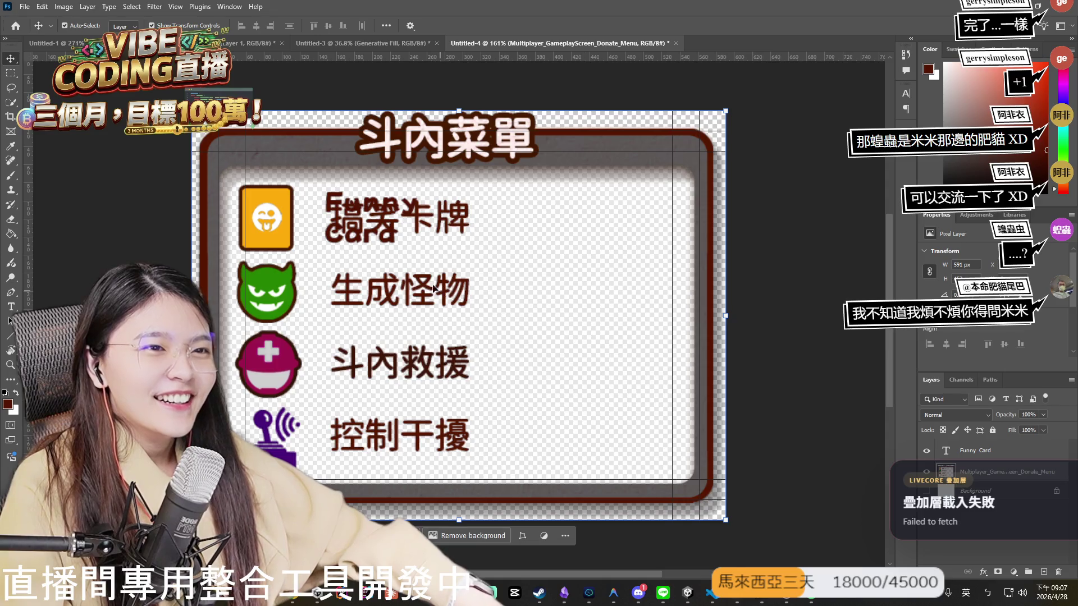
click(976, 449)
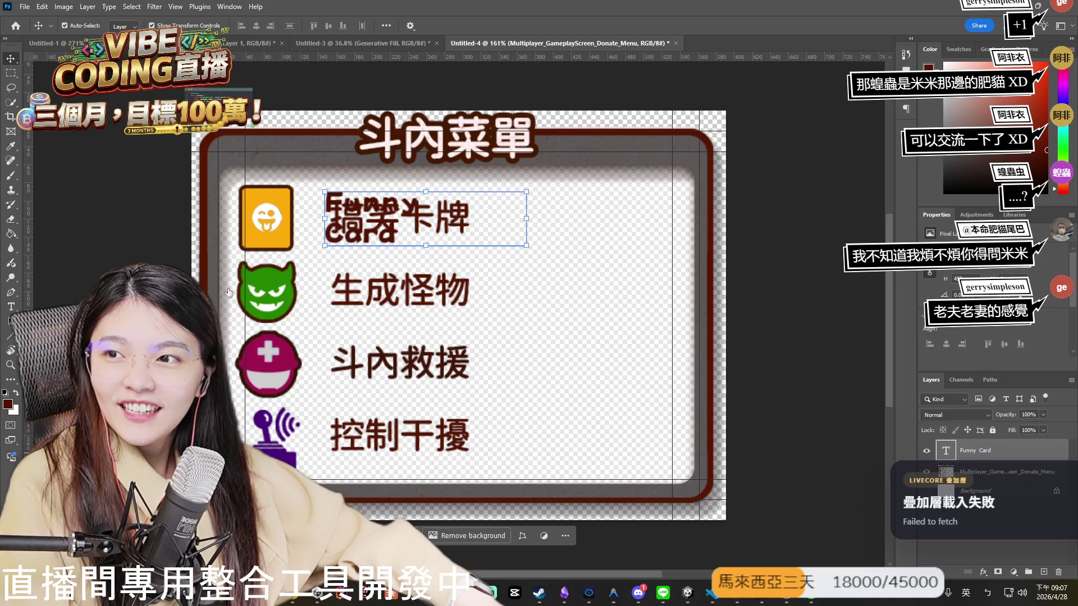
key(ctrl+t)
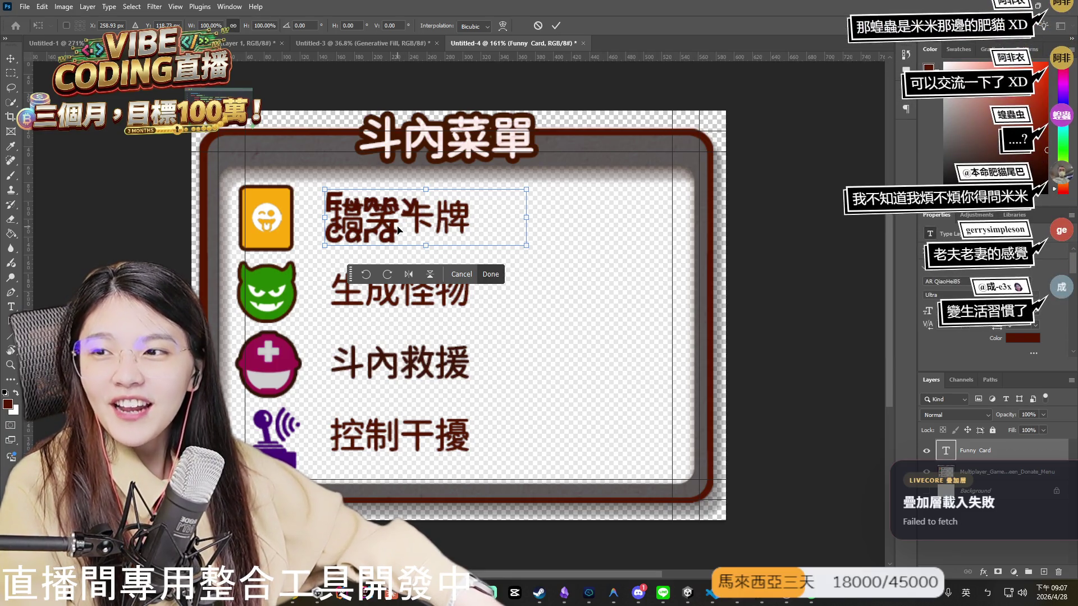
drag(381, 218, 392, 221)
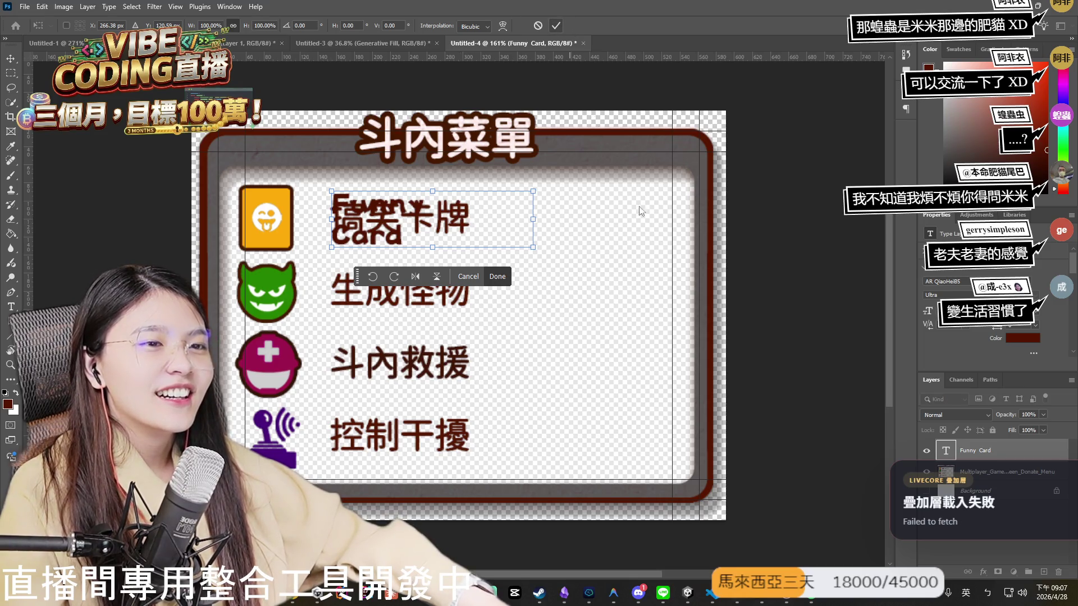
key(Return)
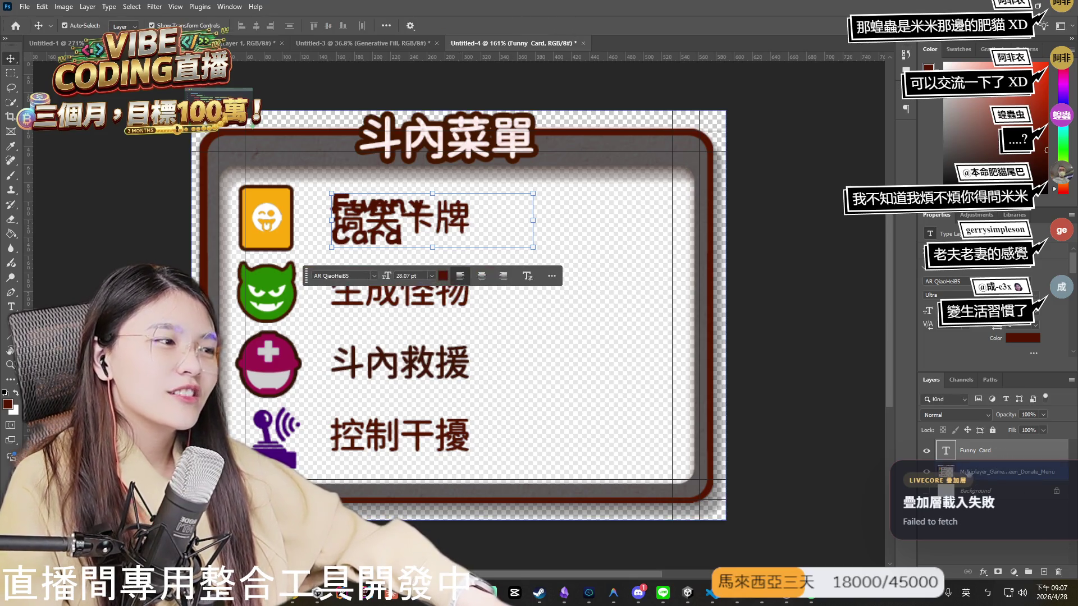
click(926, 450)
key(e)
mouse_move(335, 217)
mouse_down()
mouse_move(303, 226)
mouse_move(363, 234)
mouse_up()
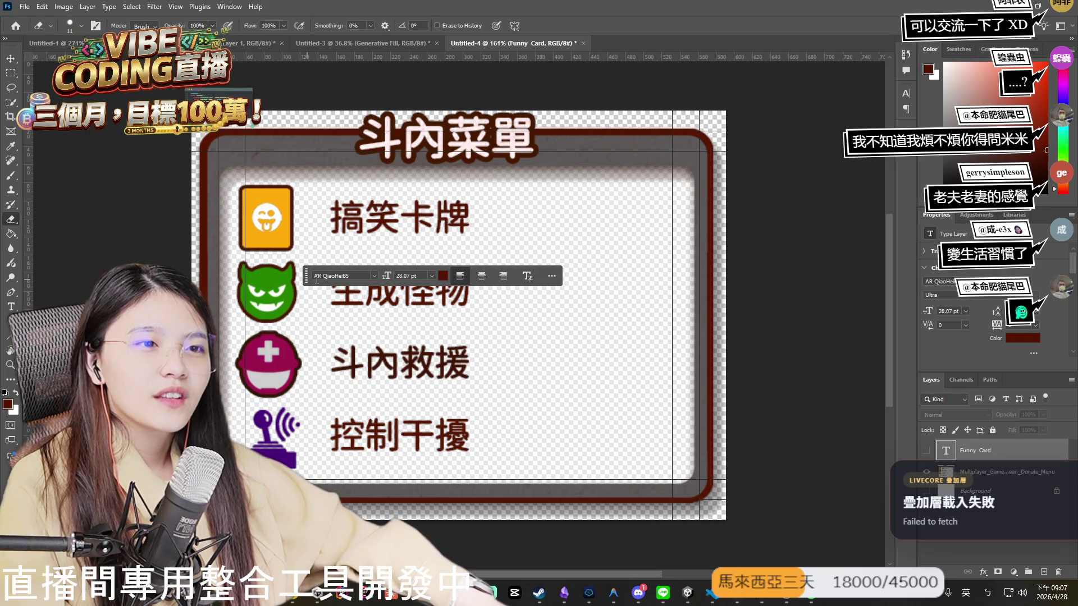
Marquee-select the area around 搞笑卡牌 and run Generative Fill on it.
click(11, 75)
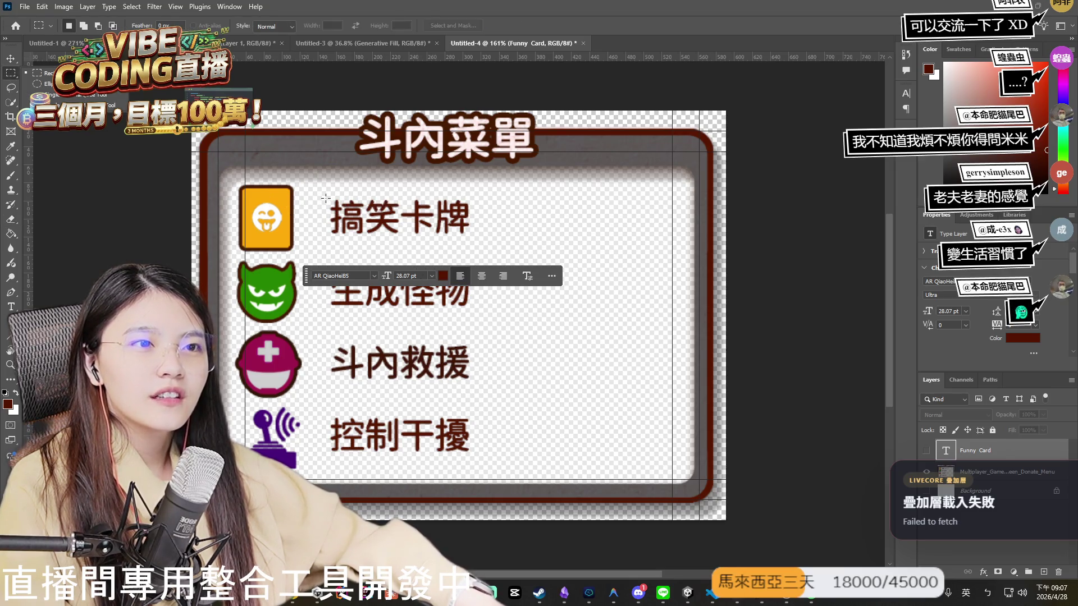
drag(327, 197, 477, 241)
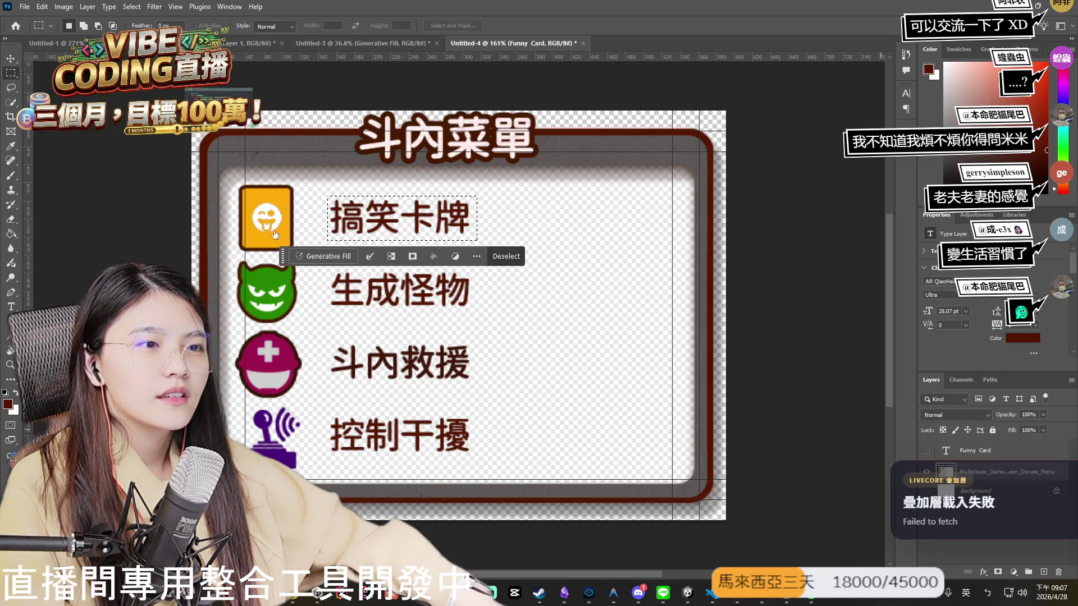
click(324, 256)
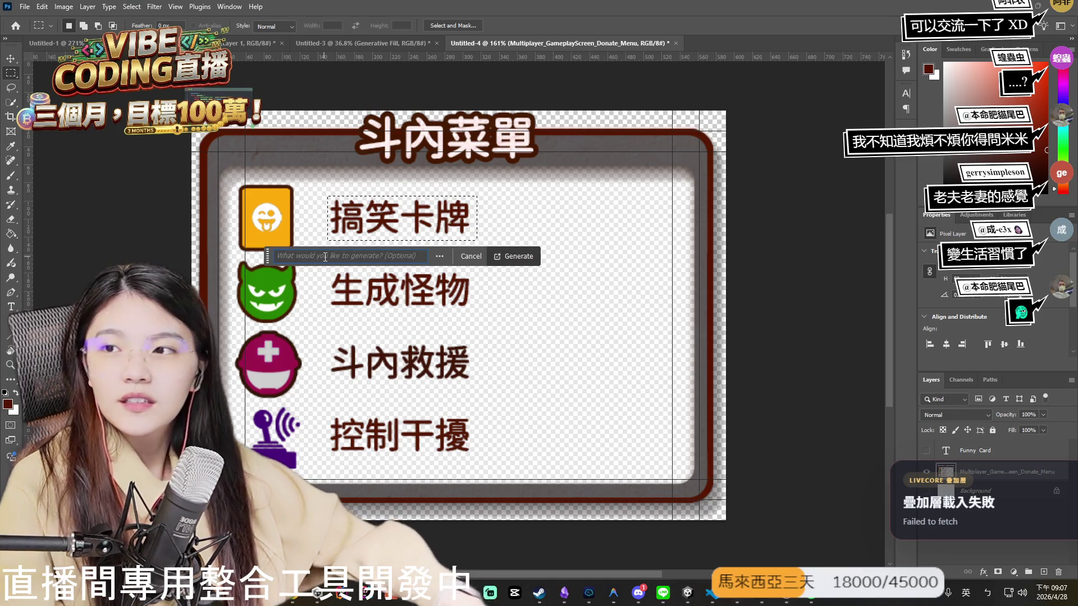
click(531, 259)
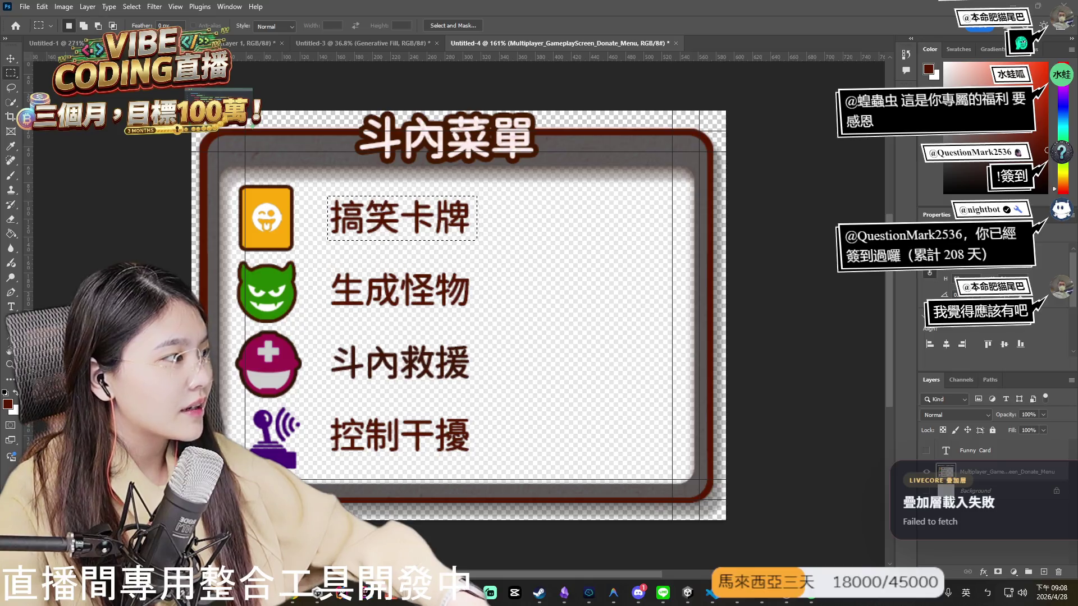
key(alt+Tab)
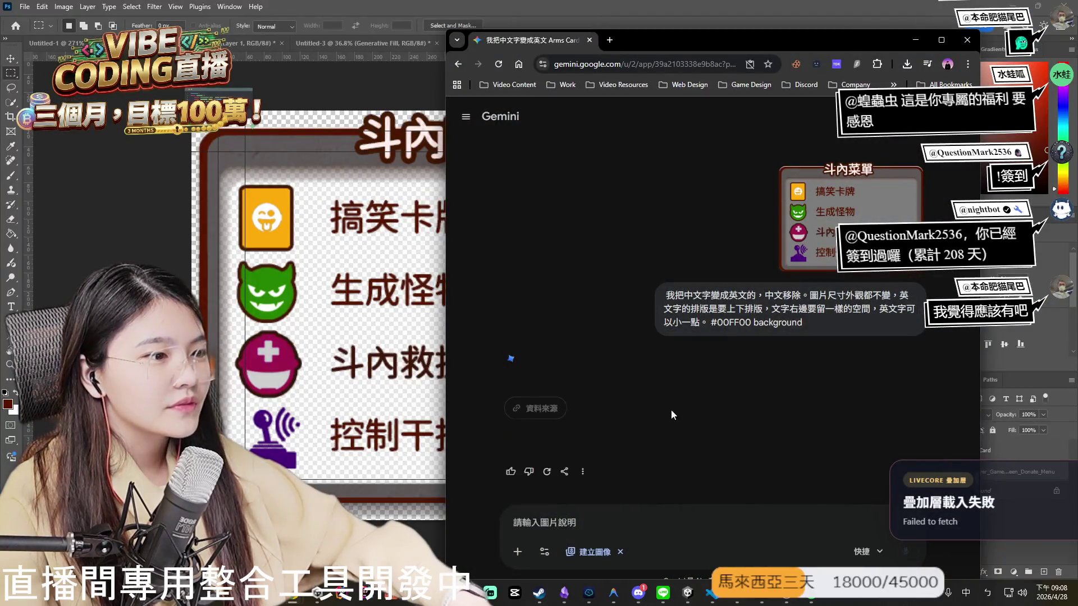
Revise the Gemini prompt to only remove the Chinese text, and resubmit it.
click(641, 293)
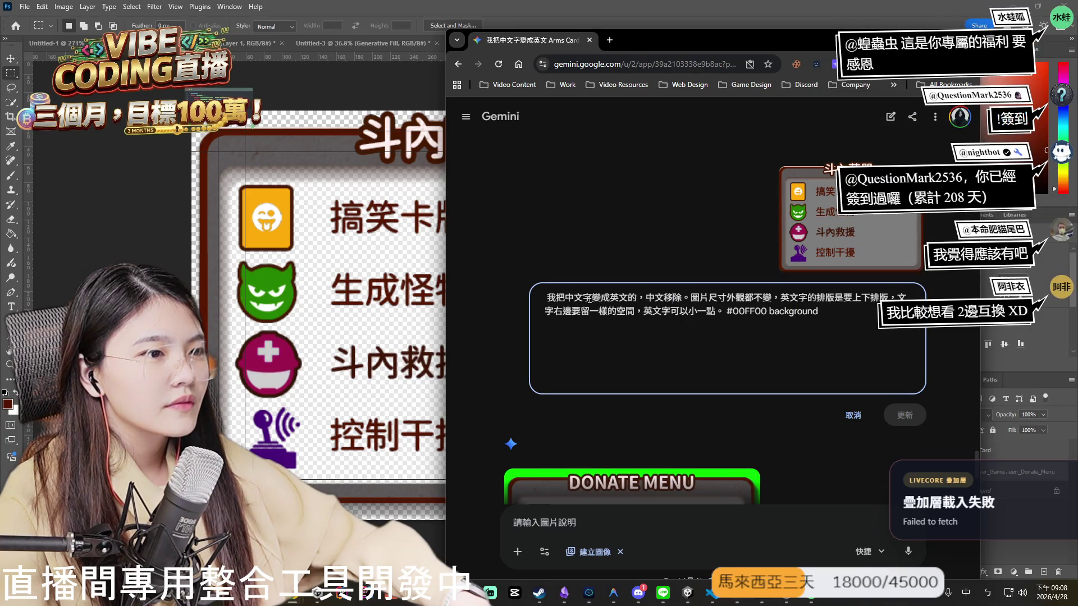
drag(592, 298, 641, 308)
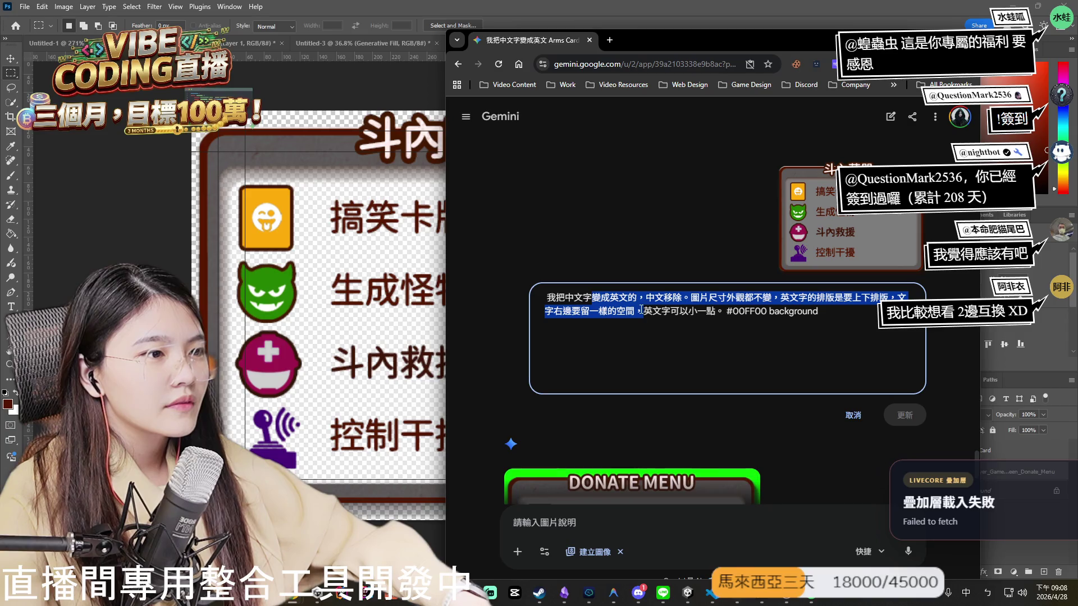
text(的布)
text(部分移除)
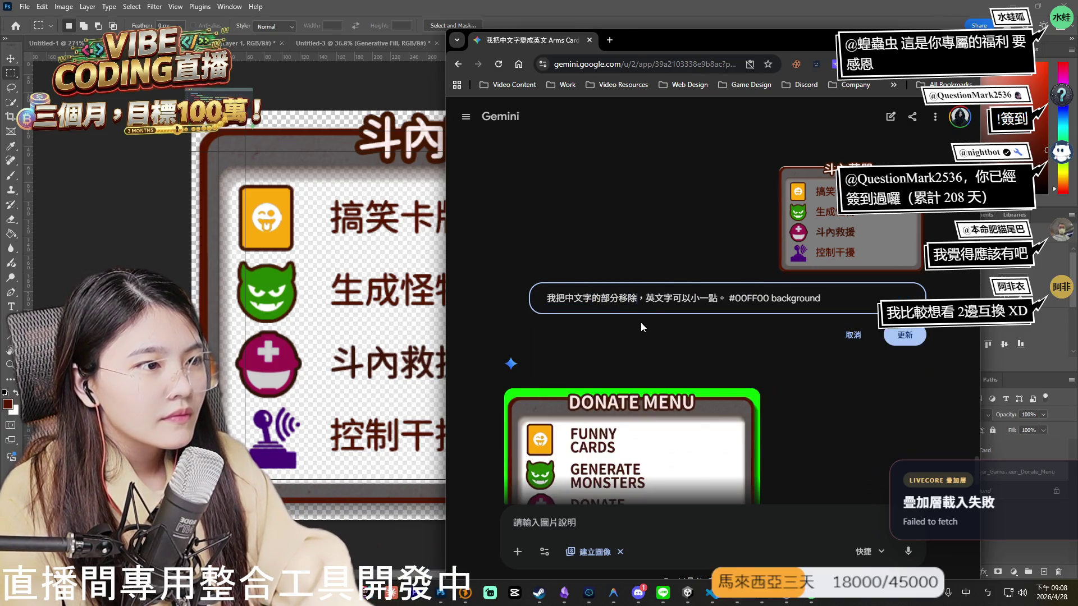
key(Delete)
key(Delete)
key(Delete)
click(903, 338)
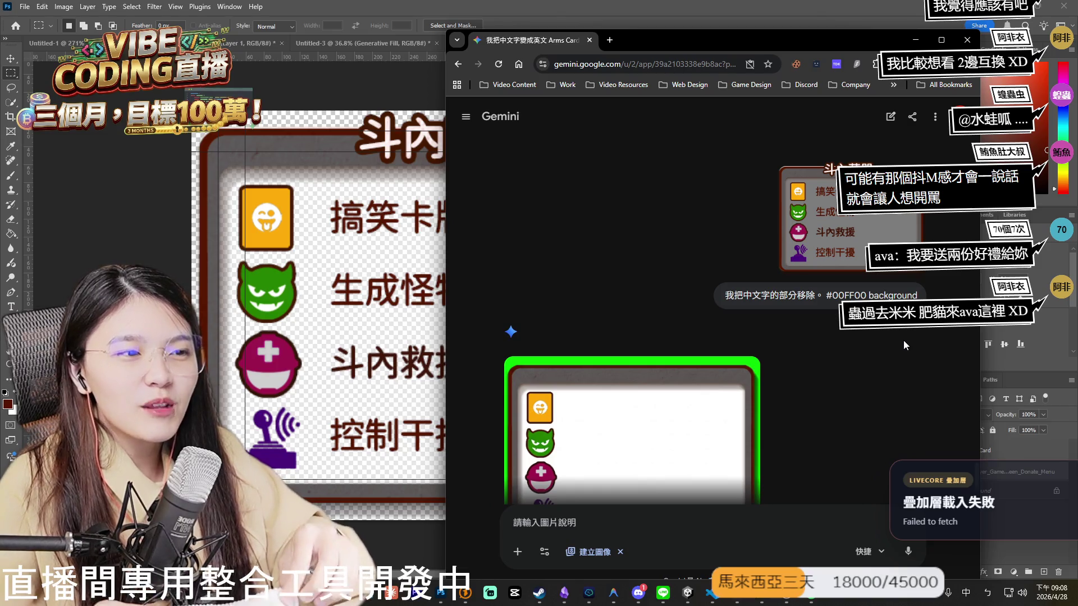
View the generated green-background menu image full-size, then return to Photoshop.
scroll(685, 314, down, 2)
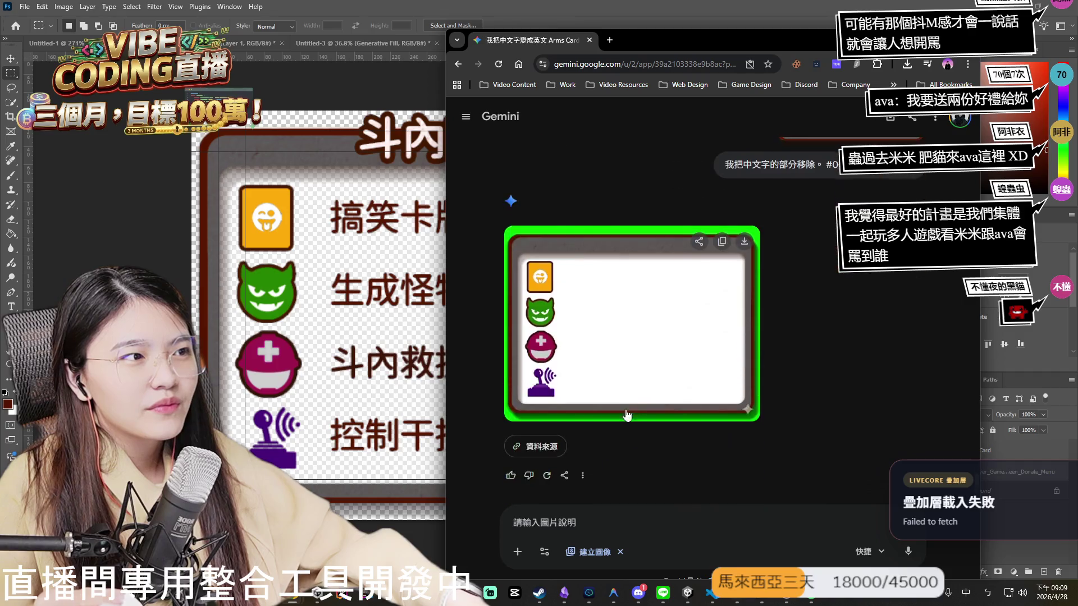
click(629, 377)
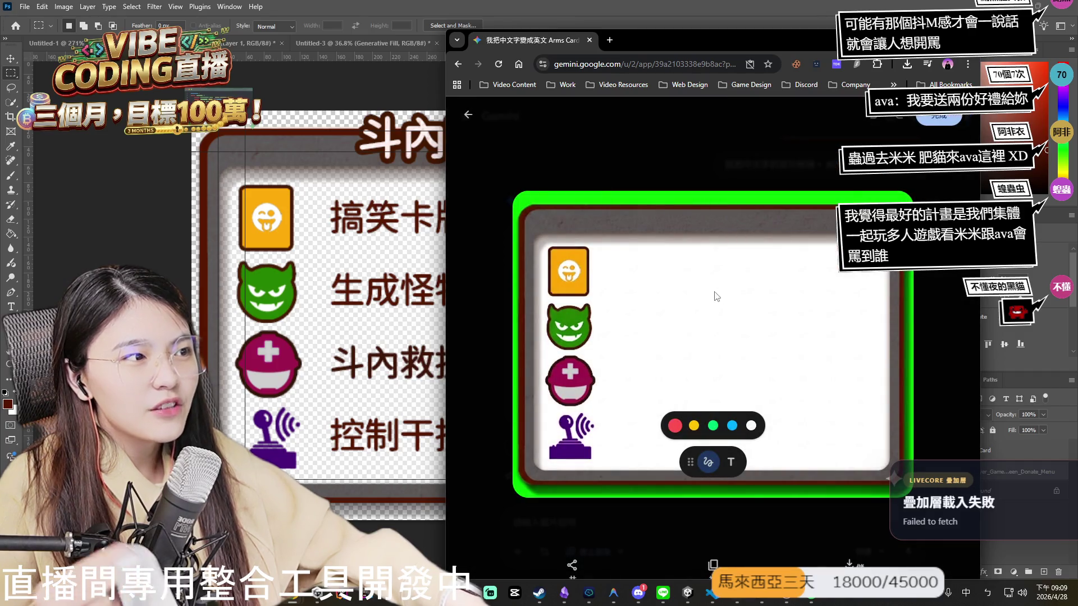
click(393, 314)
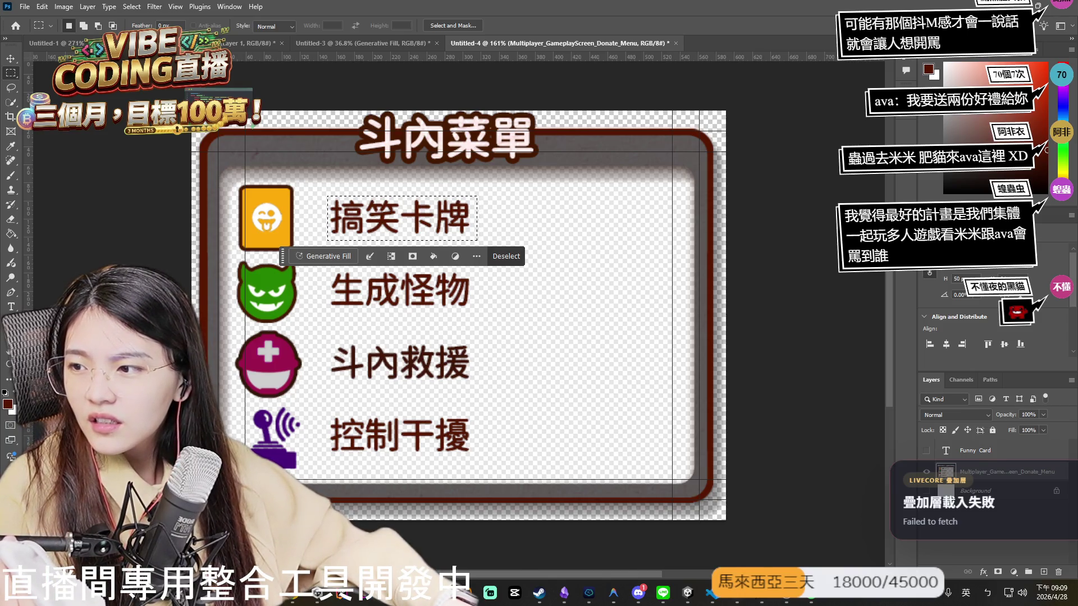
key(alt+Tab)
key(alt+Tab)
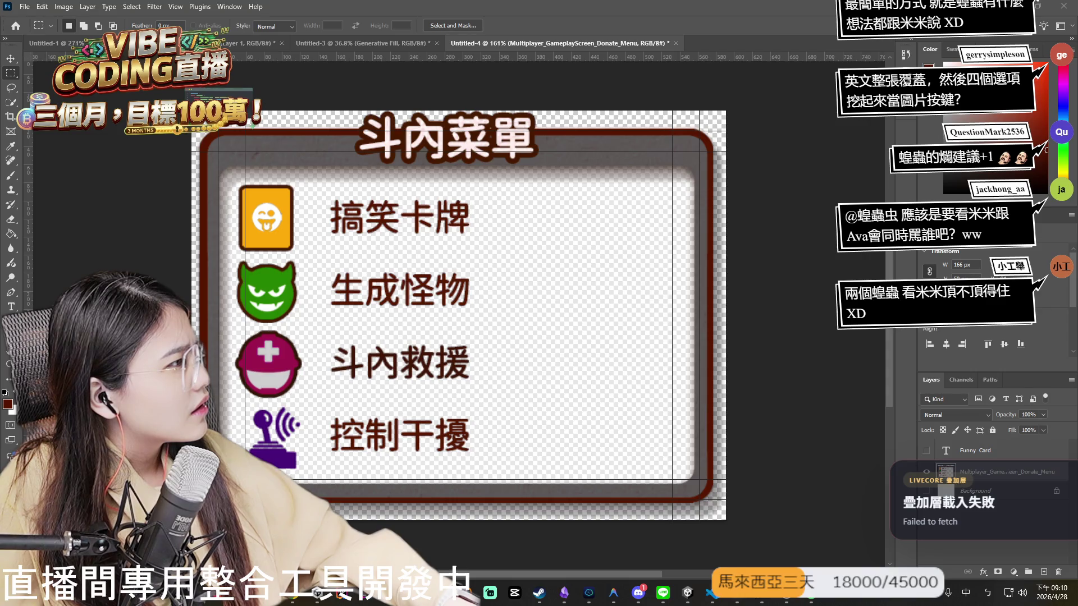
Select the area around the 搞笑卡牌 label and briefly toggle the city background off and on.
drag(328, 196, 477, 240)
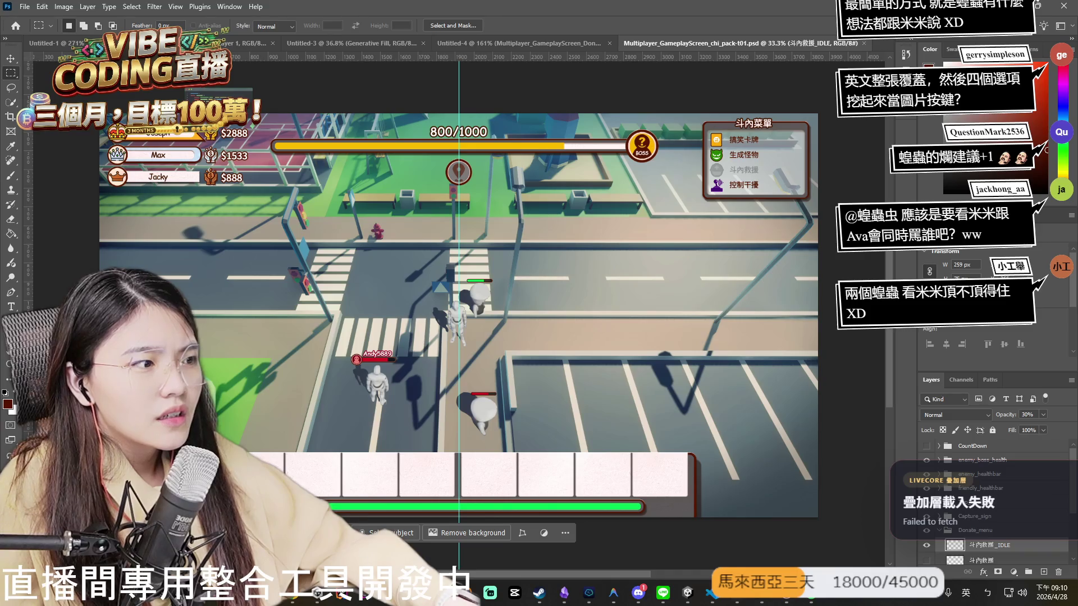
scroll(967, 521, down, 3)
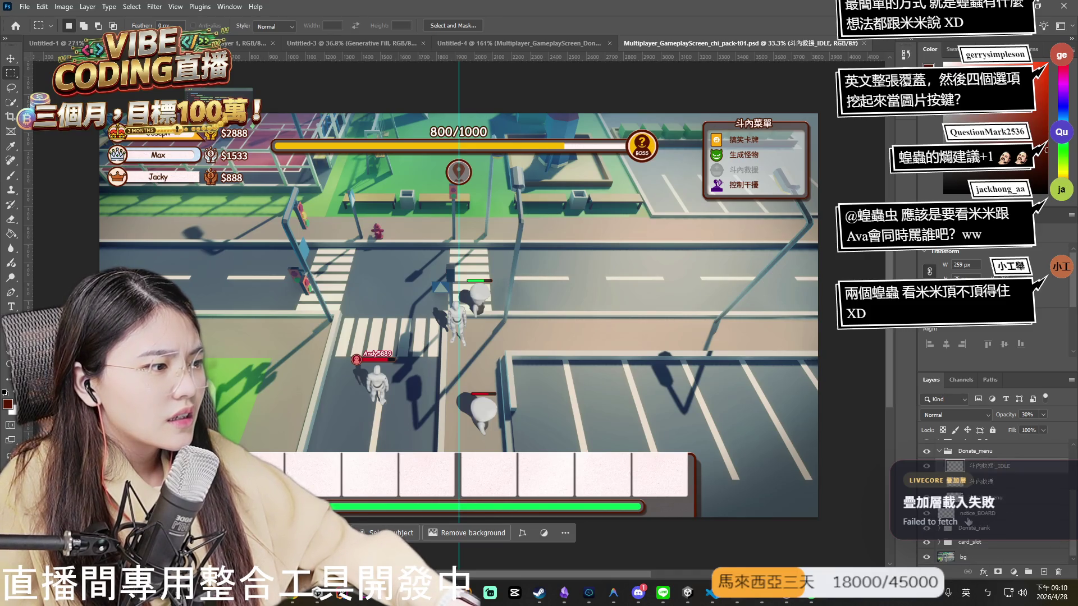
click(926, 557)
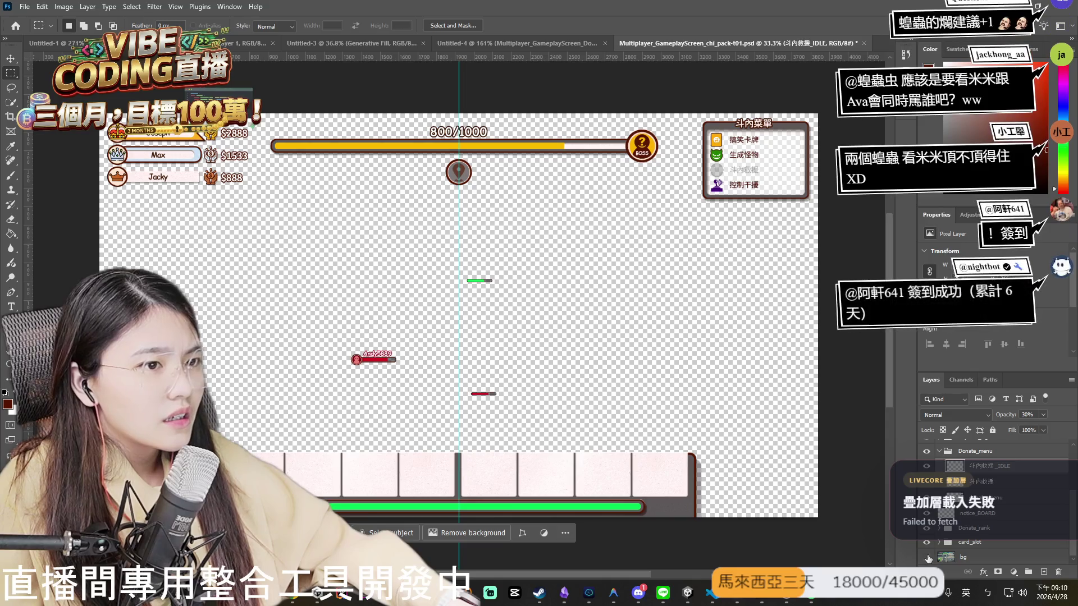
click(927, 557)
scroll(966, 521, up, 3)
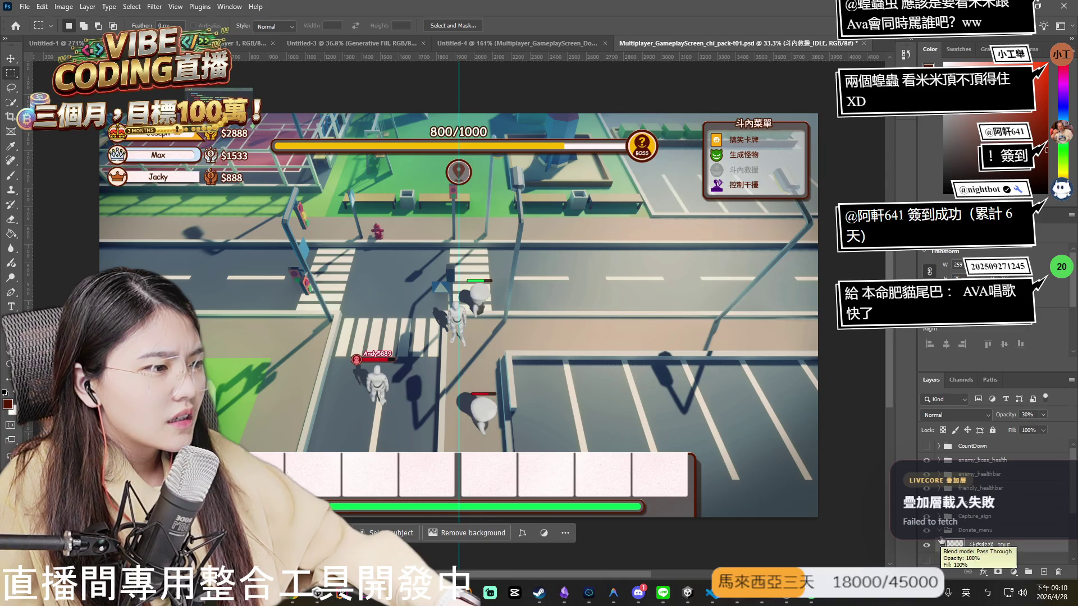
Inspect the Donate_menu group's blending options without changing anything.
click(943, 531)
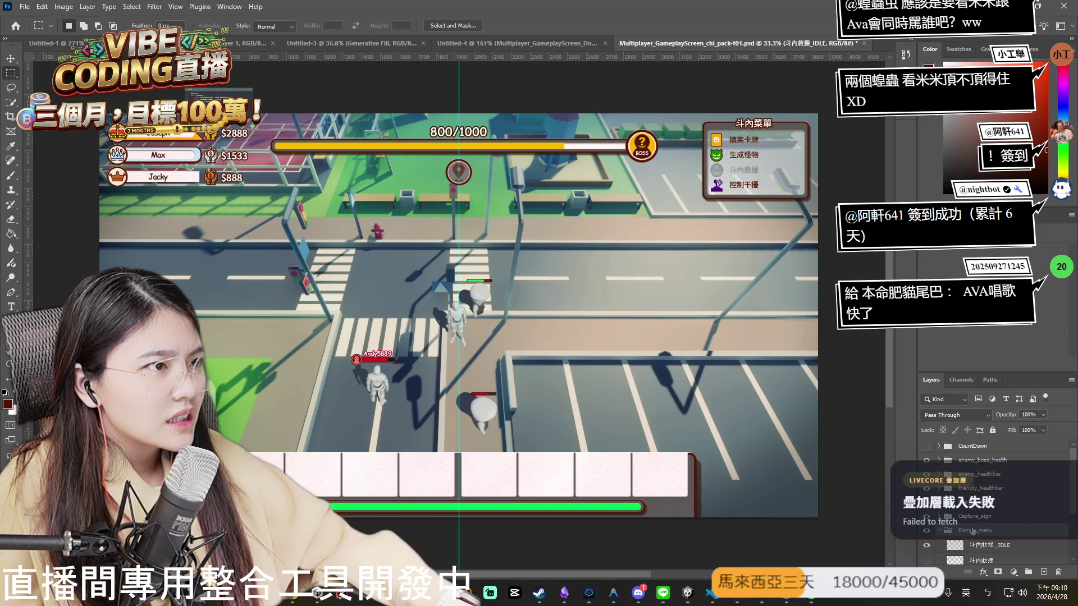
double_click(1011, 530)
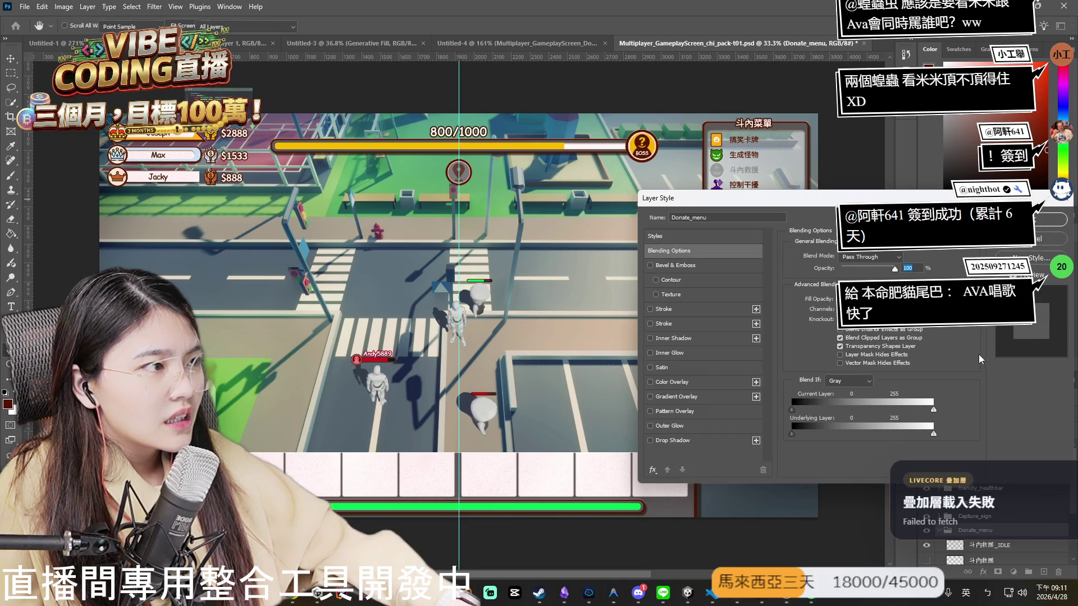
click(1050, 219)
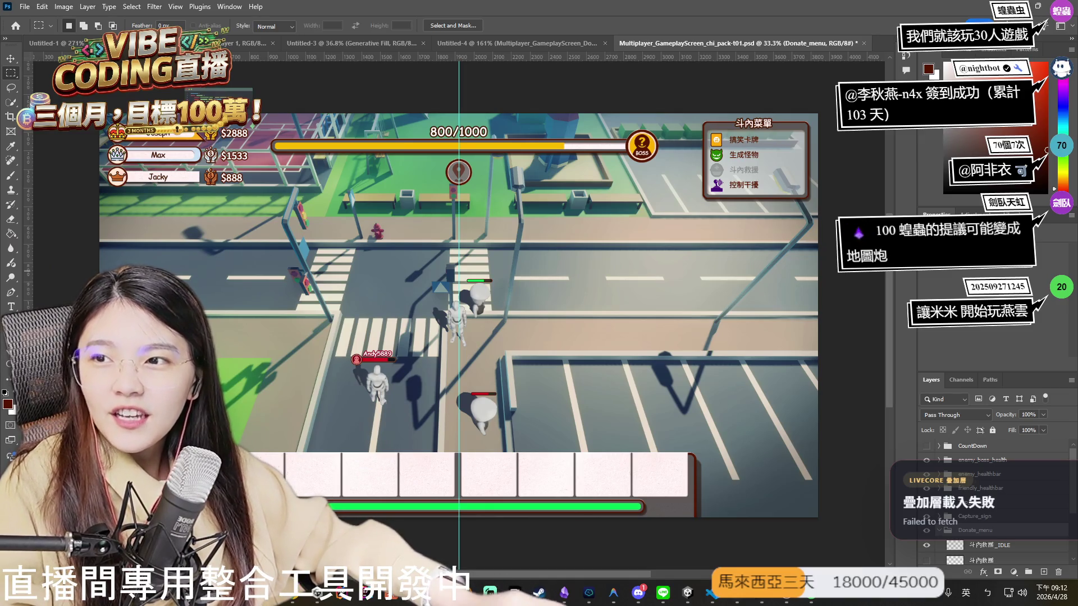
Hide the Top_level_bar 800/1000 progress bar and the friendly_healthbar name-and-health tag.
scroll(974, 529, down, 1)
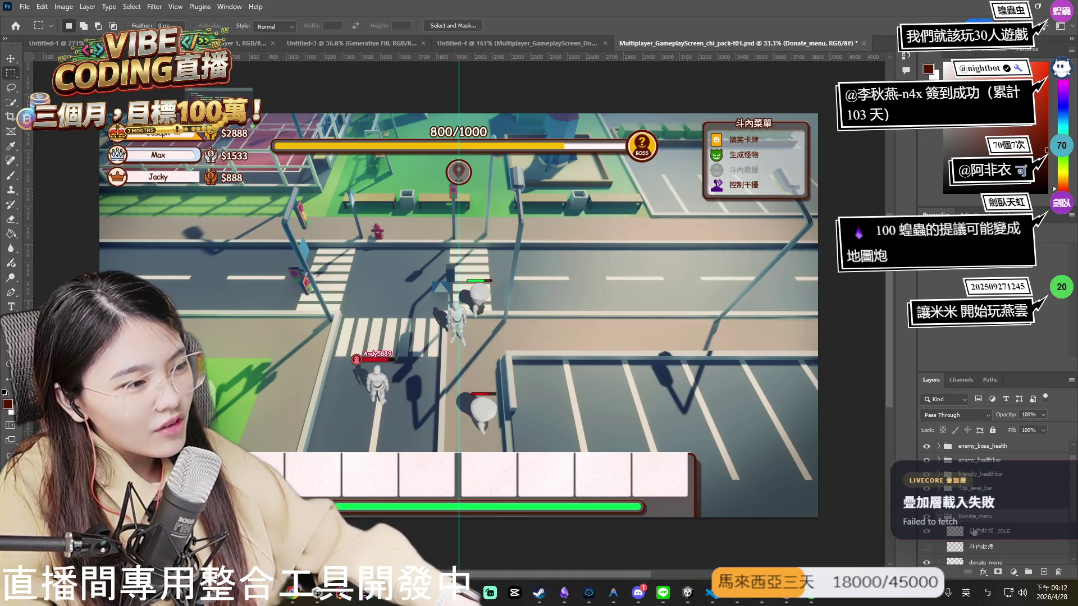
scroll(987, 531, down, 2)
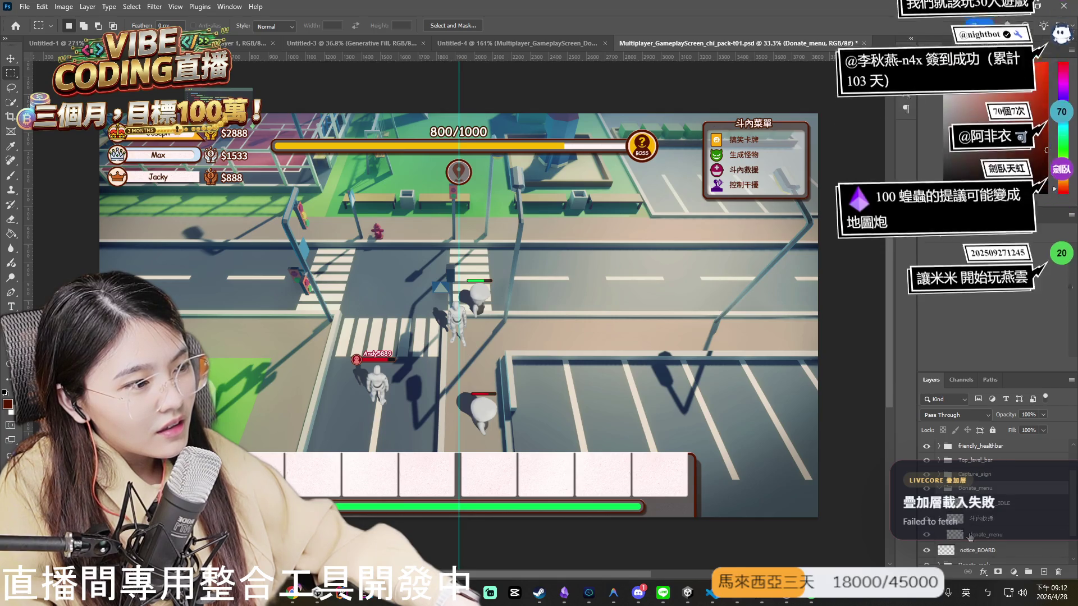
click(980, 521)
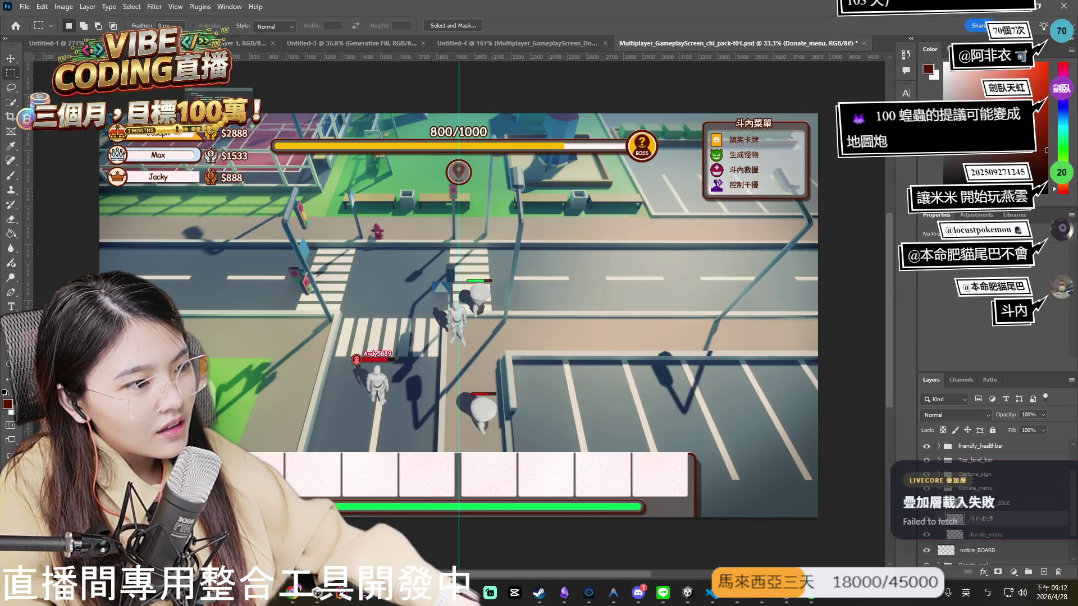
click(930, 463)
scroll(930, 465, up, 1)
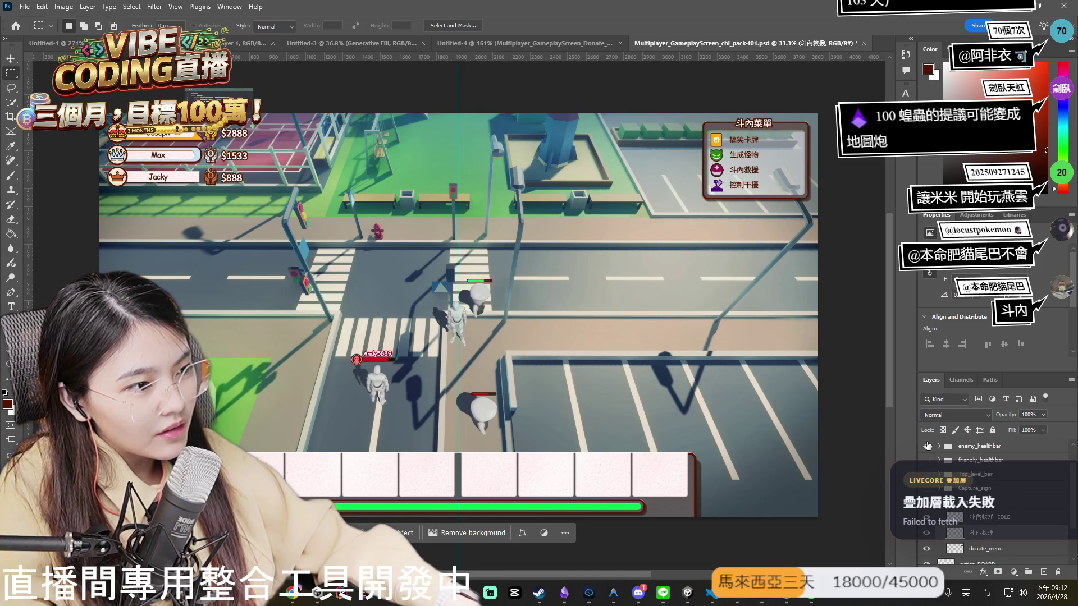
click(926, 460)
scroll(930, 465, down, 3)
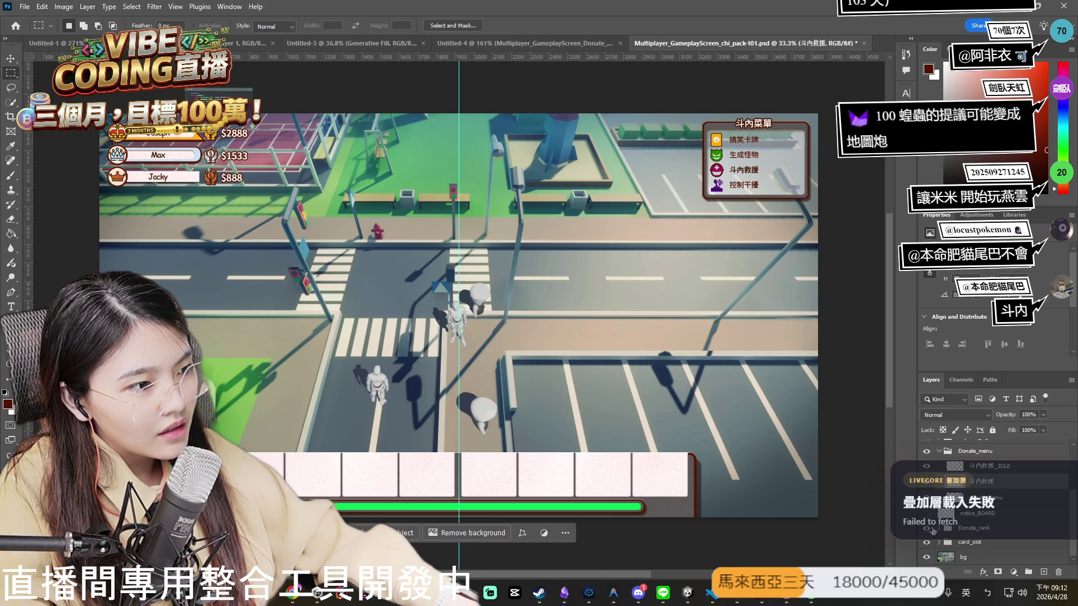
Hide Donate_rank, card_slot and bg, and zoom in on the donate menu.
click(926, 527)
click(926, 543)
click(926, 557)
scroll(746, 222, up, 5)
scroll(746, 222, up, 3)
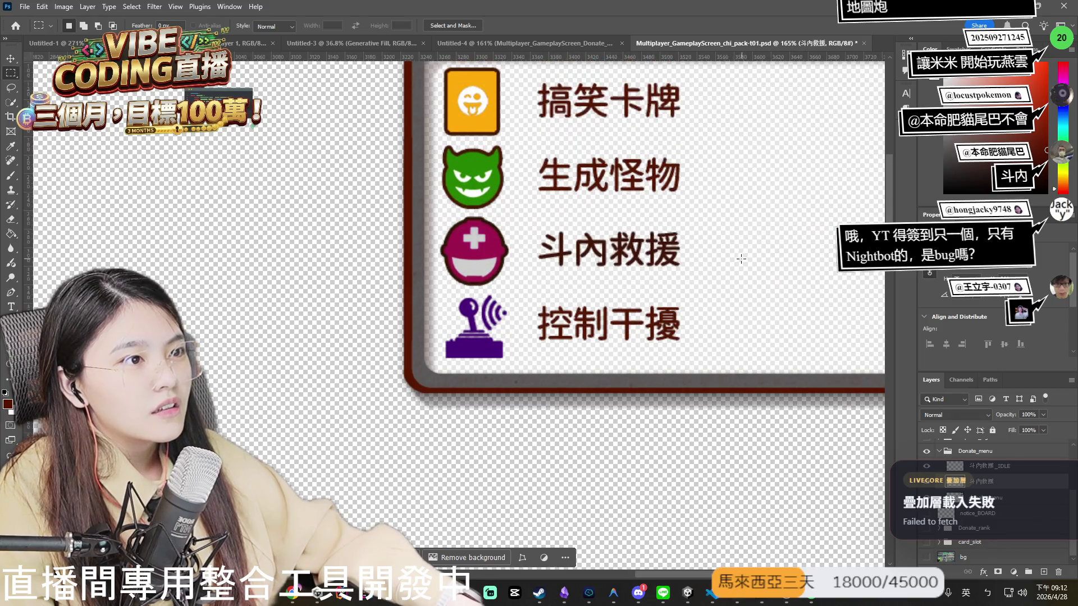
scroll(746, 222, right, 1)
Toggle the 斗內救援 entry layers on and off to compare them.
click(926, 481)
click(926, 481)
click(926, 481)
click(926, 481)
scroll(648, 242, up, 2)
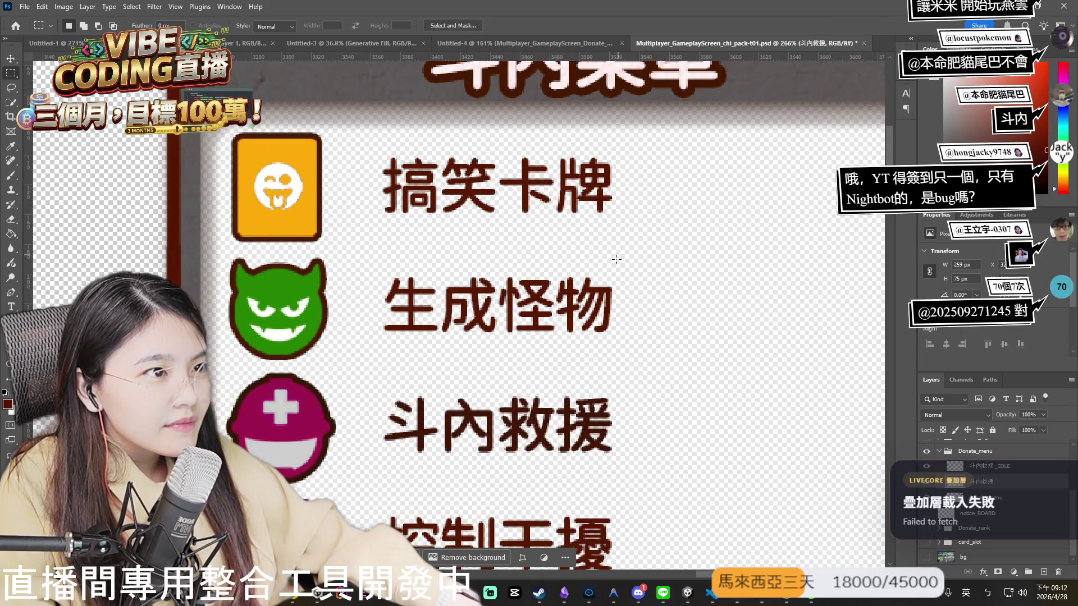
scroll(645, 241, down, 2)
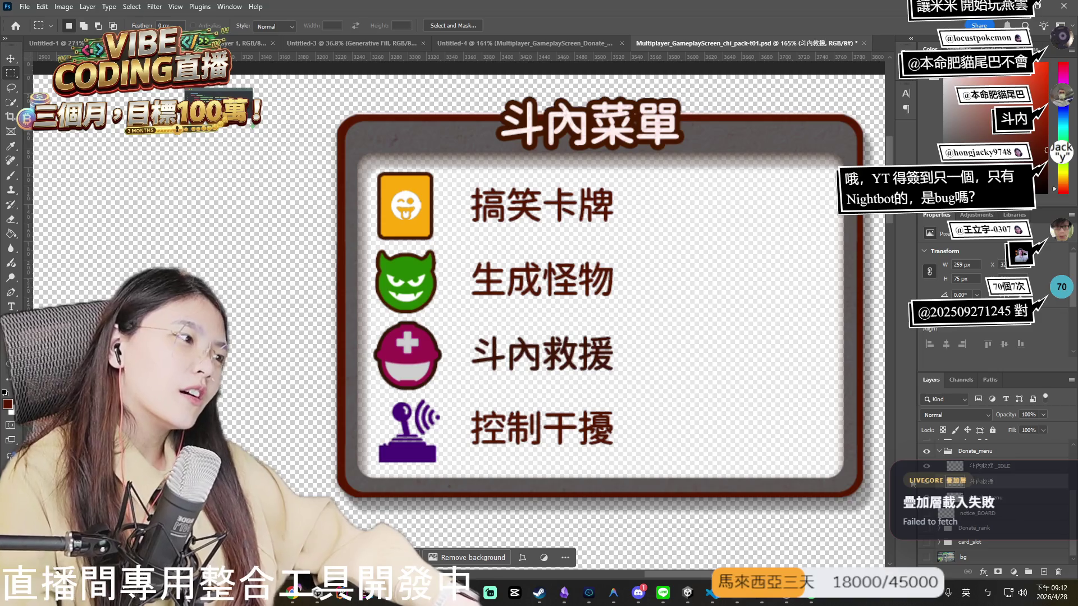
click(928, 467)
click(927, 467)
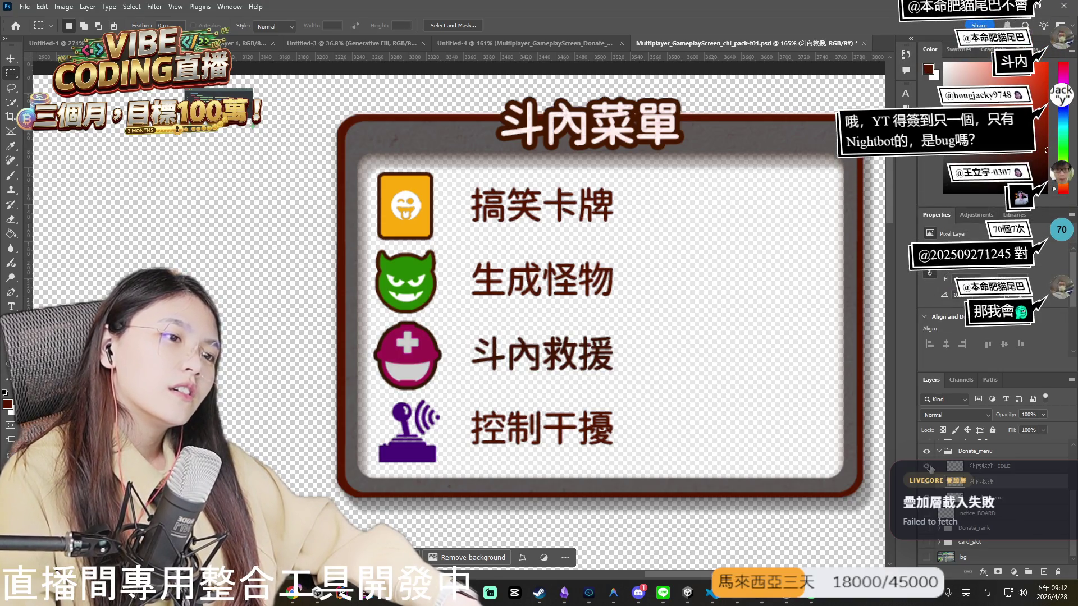
Compare the greyed idle 斗內救援 version against the active entry, ending on the idle version.
click(928, 467)
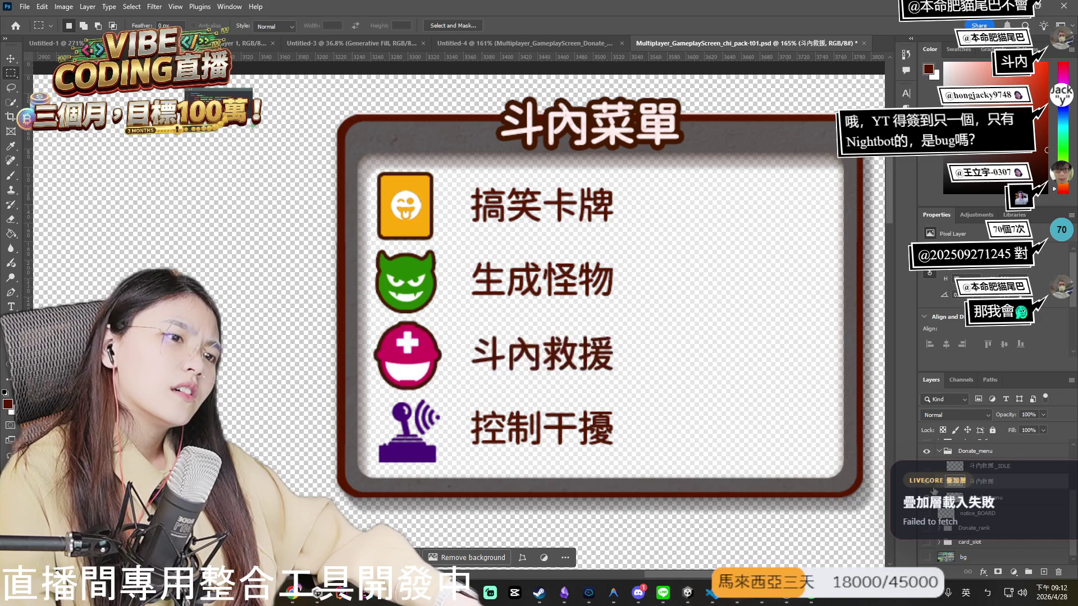
click(927, 481)
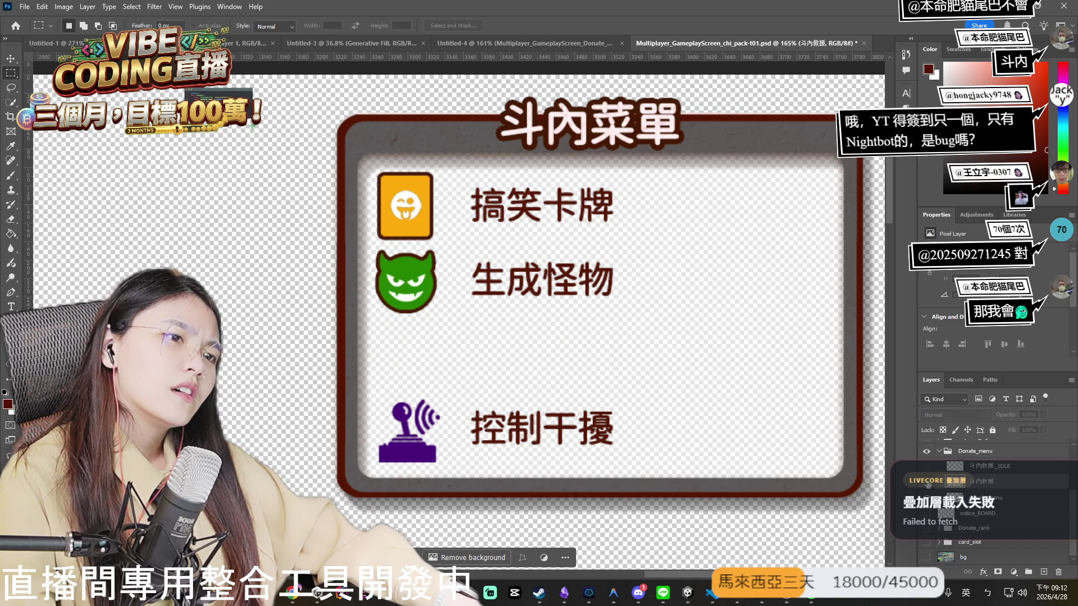
click(927, 481)
click(927, 481)
click(927, 481)
alt+click(927, 481)
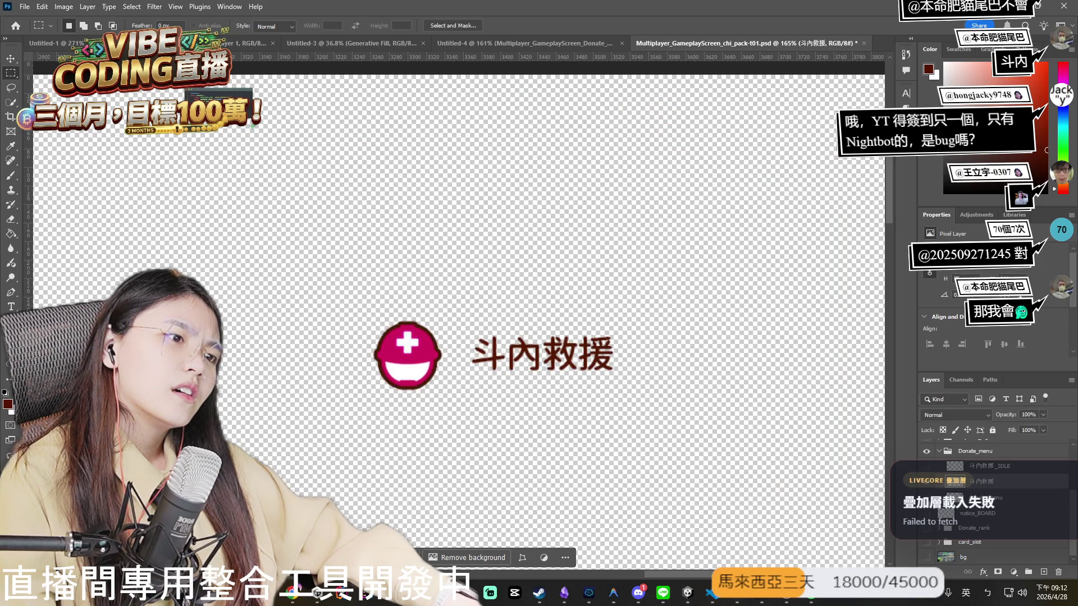
alt+click(927, 481)
click(927, 466)
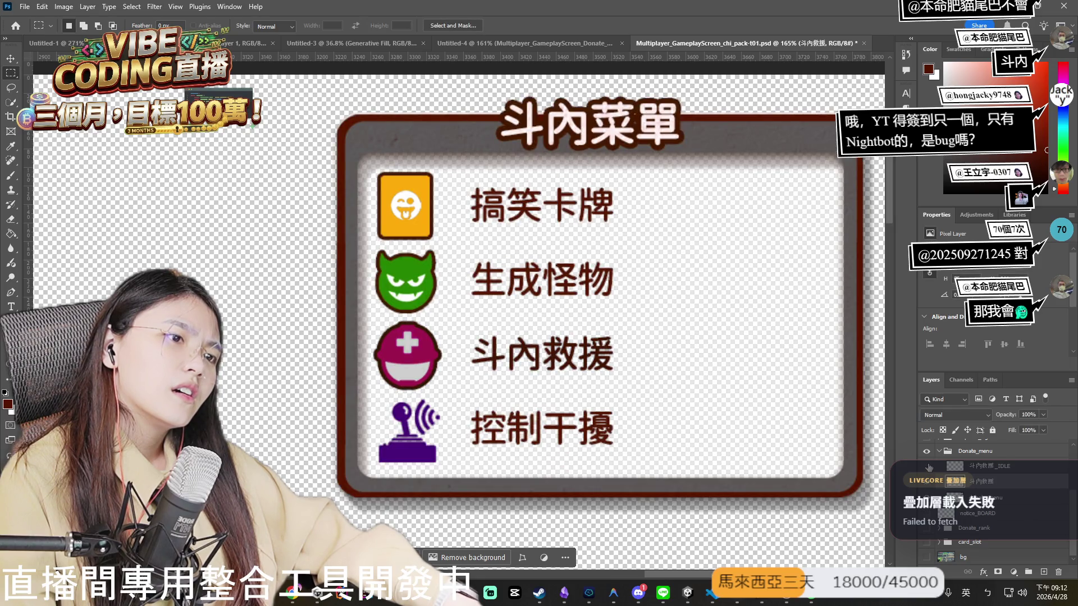
click(927, 467)
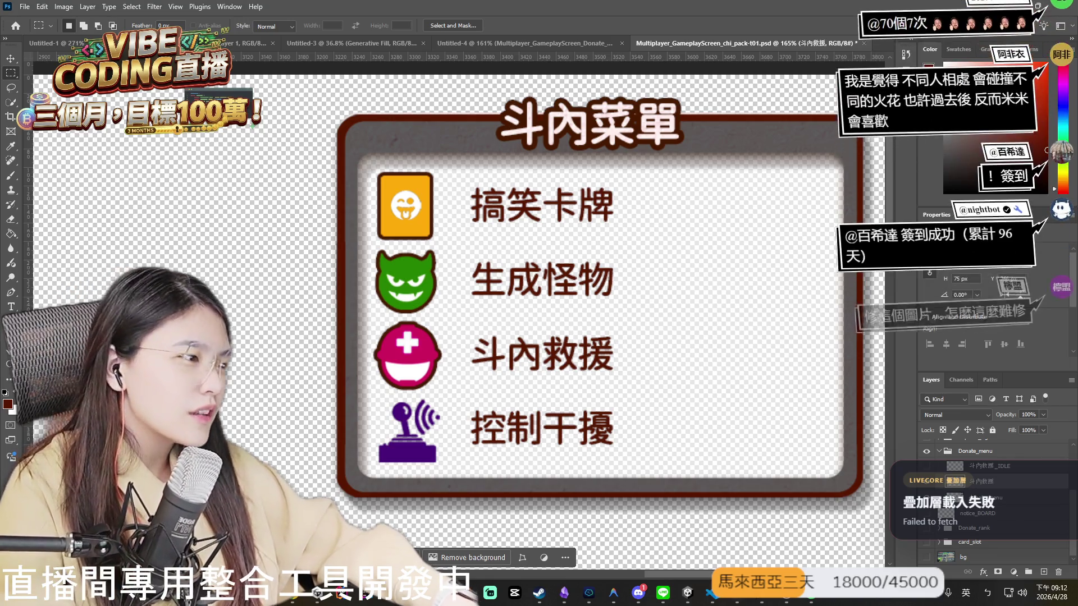
click(927, 474)
click(927, 475)
click(927, 467)
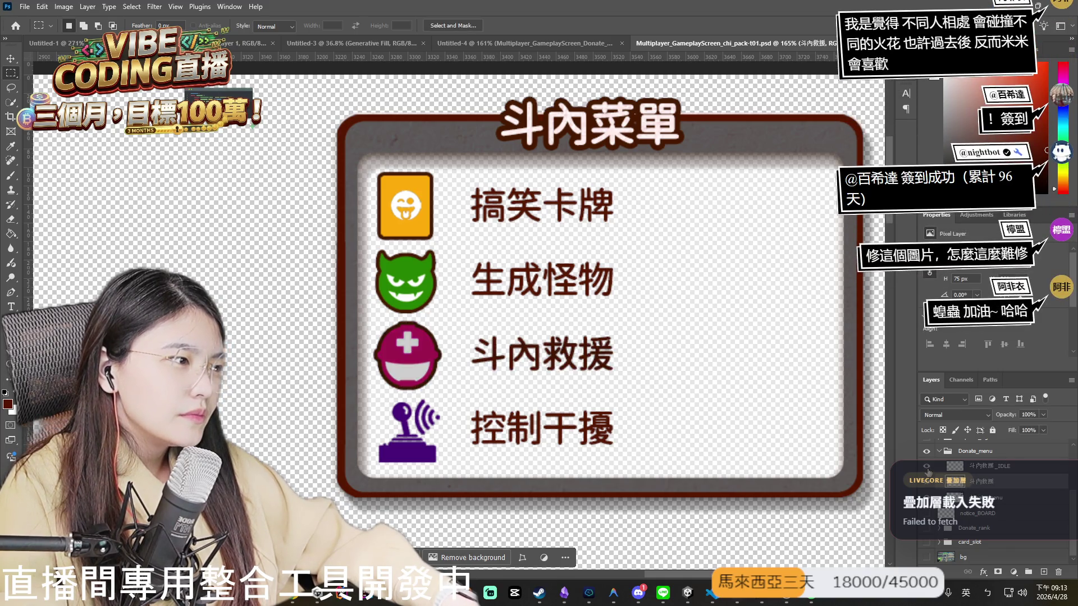
click(927, 470)
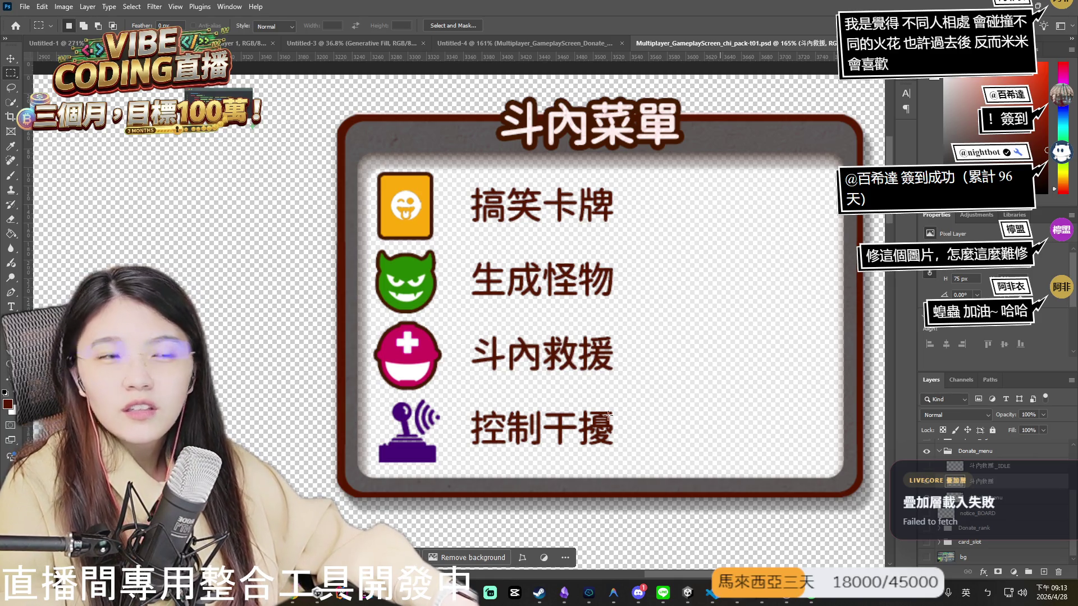
scroll(651, 271, up, 3)
key(e)
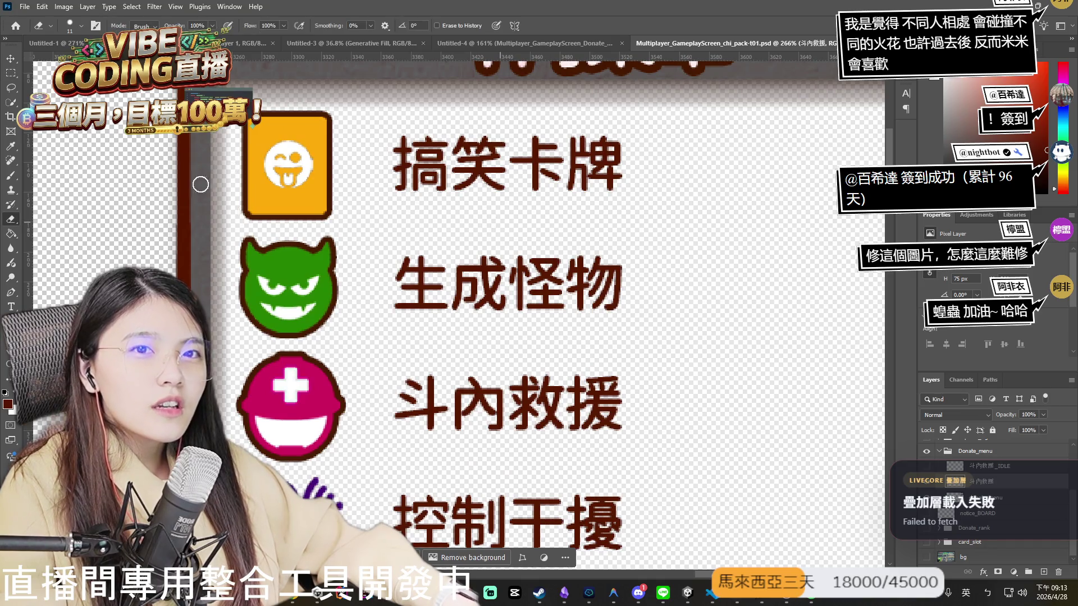
scroll(547, 255, down, 1)
drag(548, 224, 573, 228)
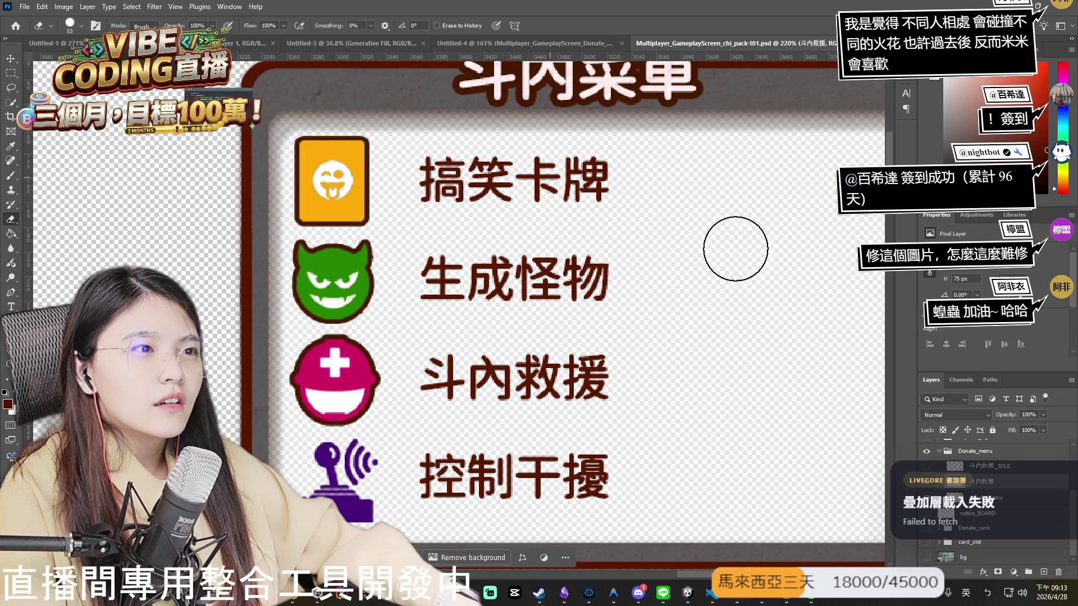
click(977, 494)
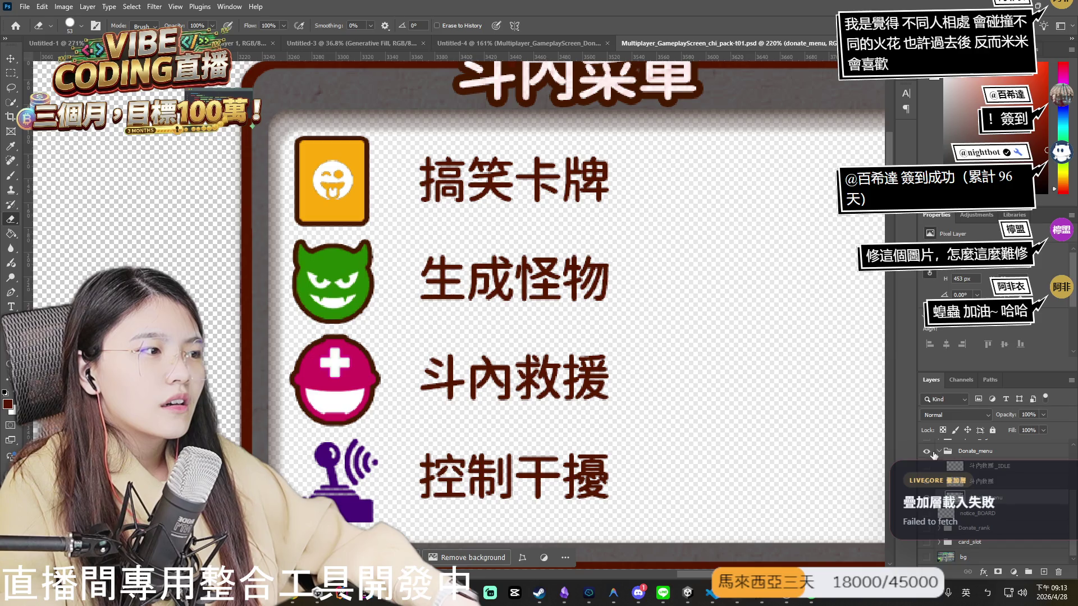
drag(495, 201, 615, 201)
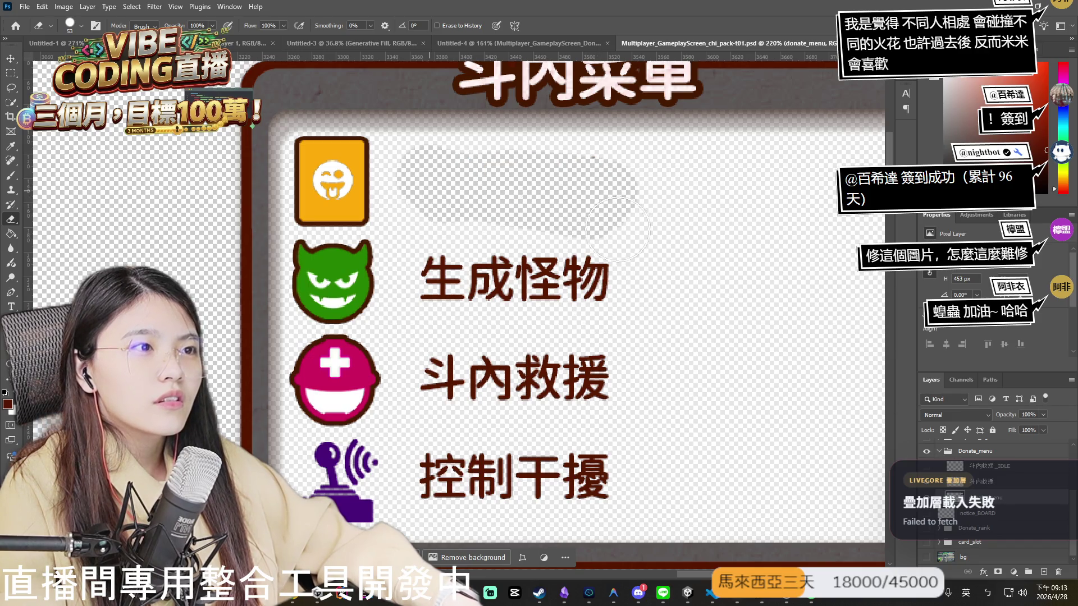
scroll(615, 201, up, 3)
scroll(292, 180, up, 2)
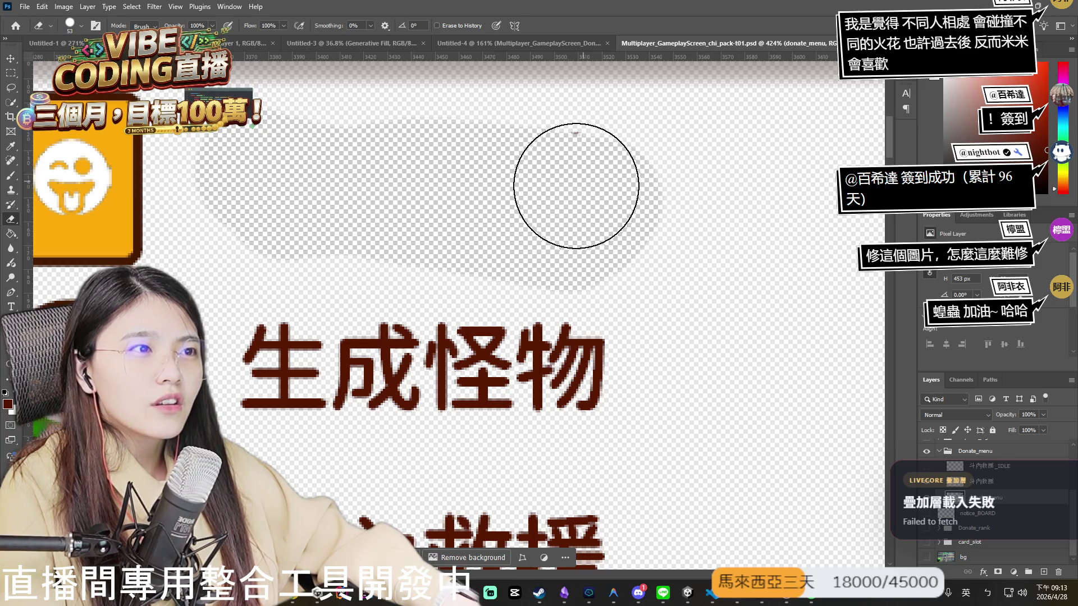
key(ctrl+z)
drag(654, 234, 590, 169)
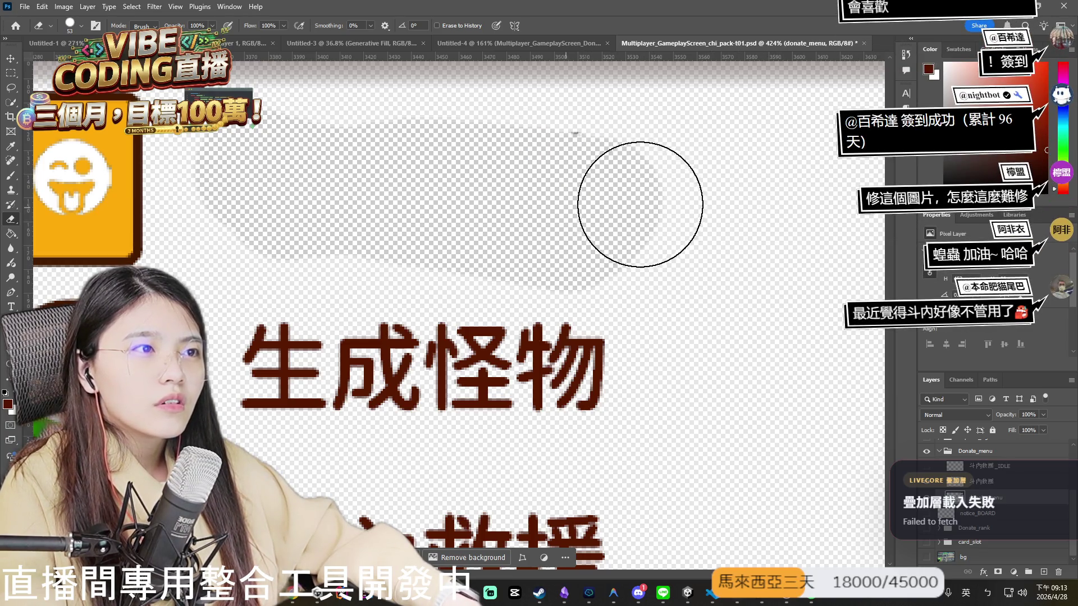
scroll(421, 236, down, 2)
key(ctrl+z)
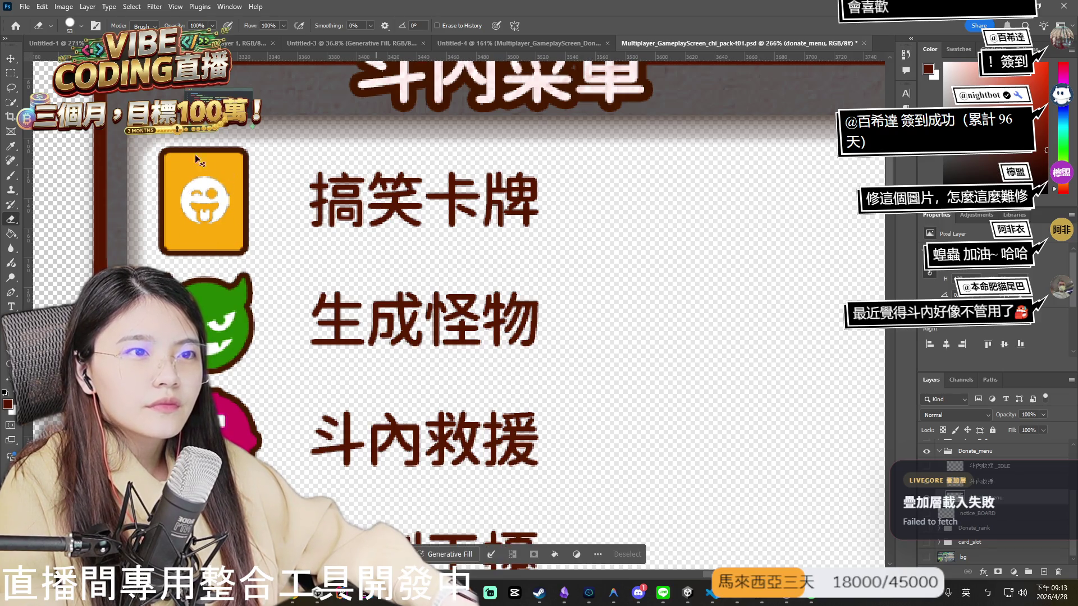
key(m)
drag(302, 166, 552, 243)
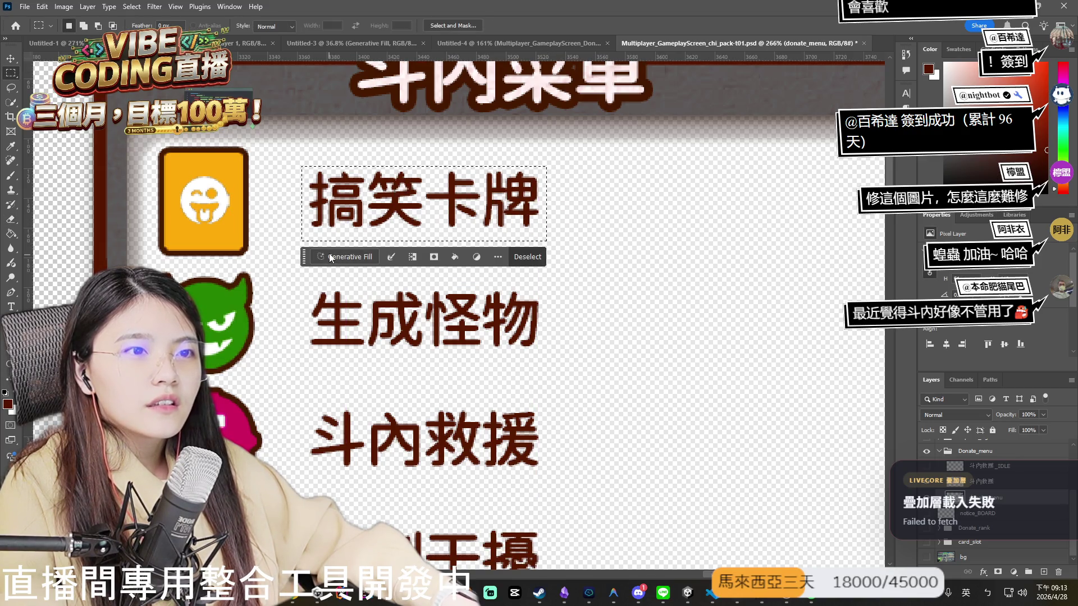
Run Generative Fill on the 搞笑卡牌 selection and pick the blank variation.
click(354, 257)
click(538, 257)
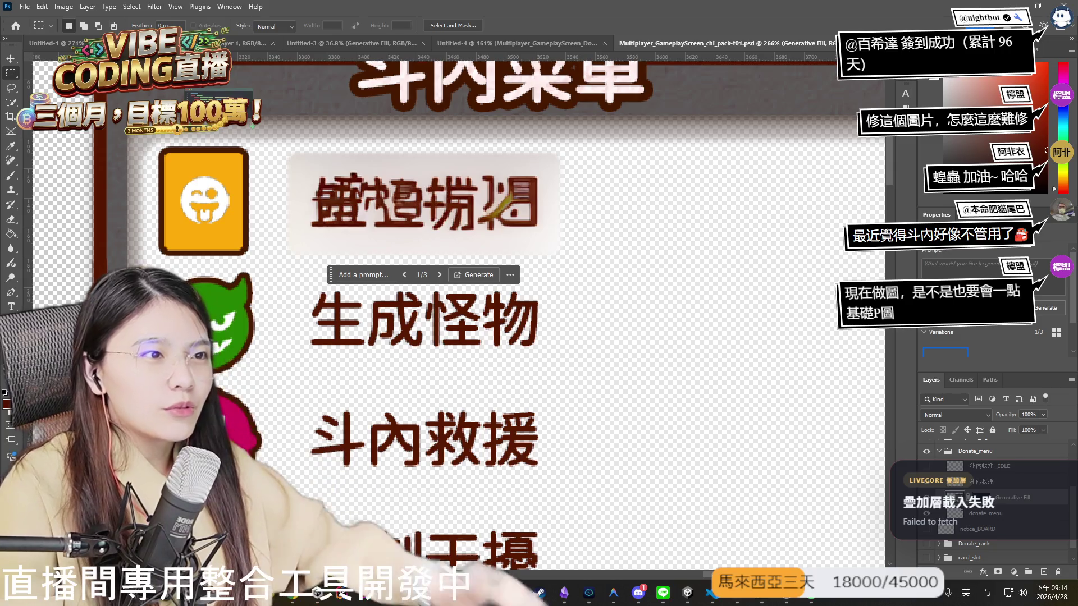
click(1048, 339)
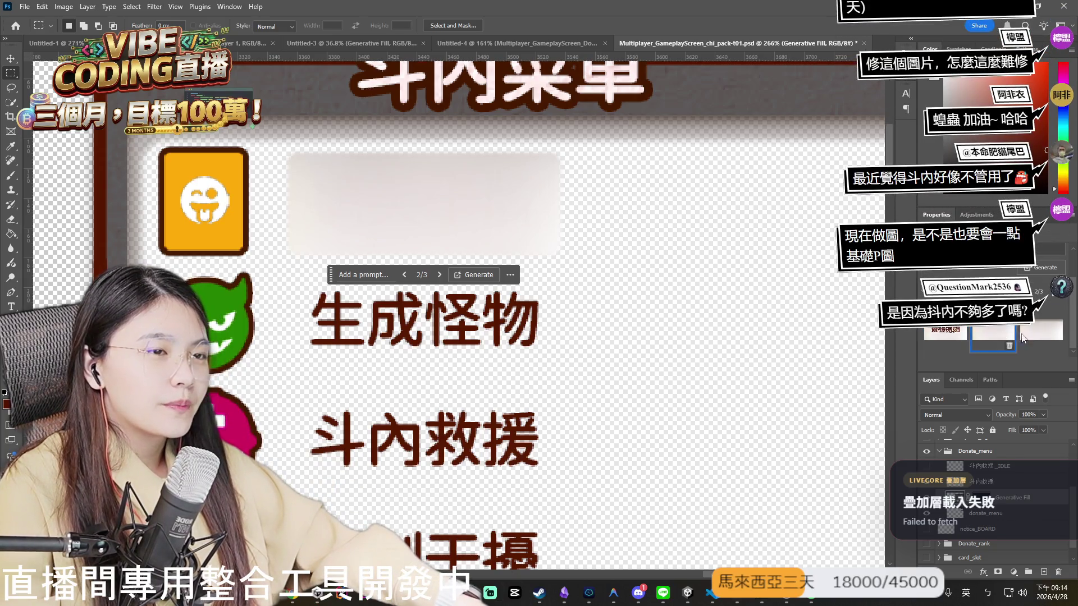
Inspect the fill result up close, then delete the Generative Fill layer.
scroll(431, 206, down, 2)
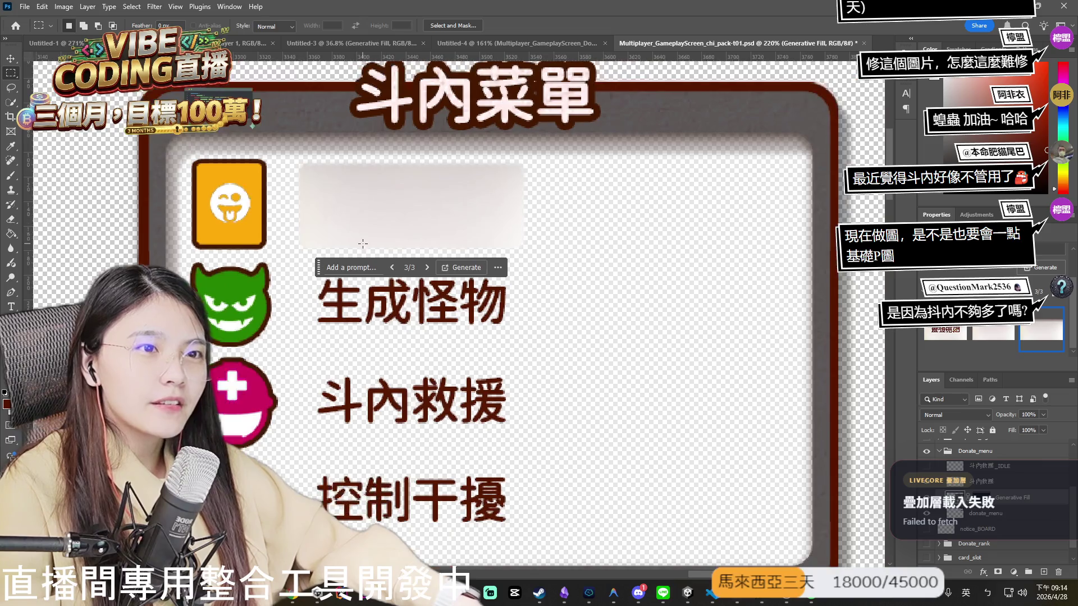
scroll(304, 230, up, 4)
scroll(418, 198, down, 1)
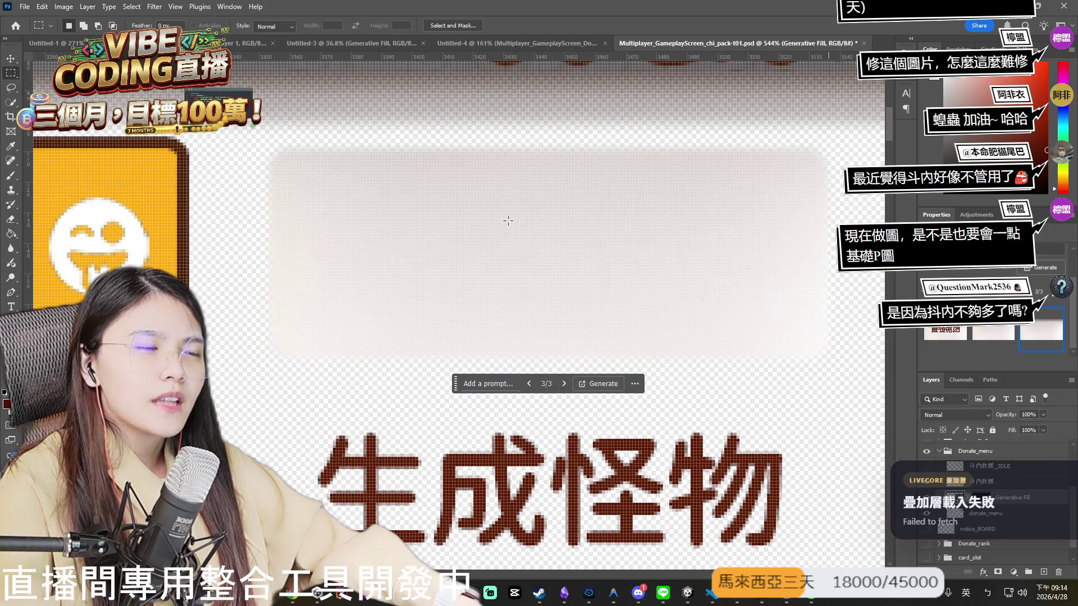
scroll(593, 212, down, 5)
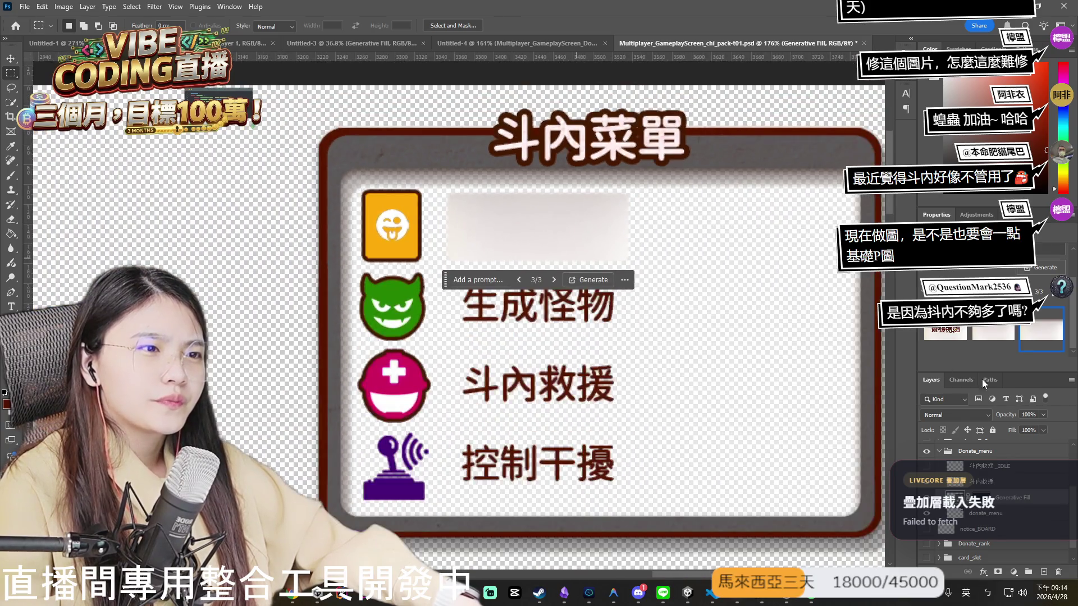
key(Delete)
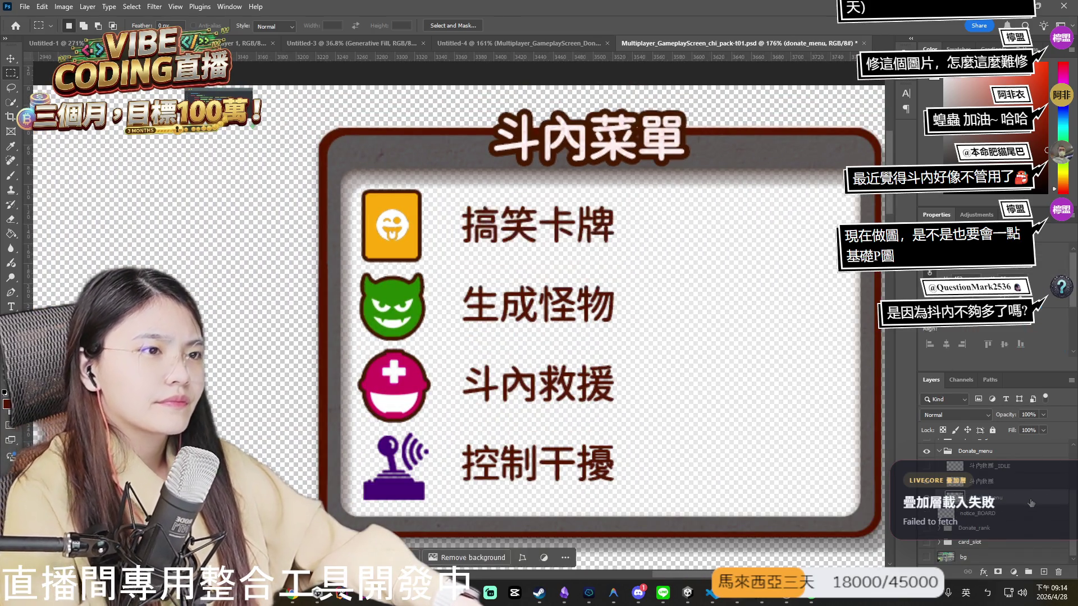
Zoom around the menu, then switch to the Untitled-4 donate menu document.
scroll(693, 311, down, 2)
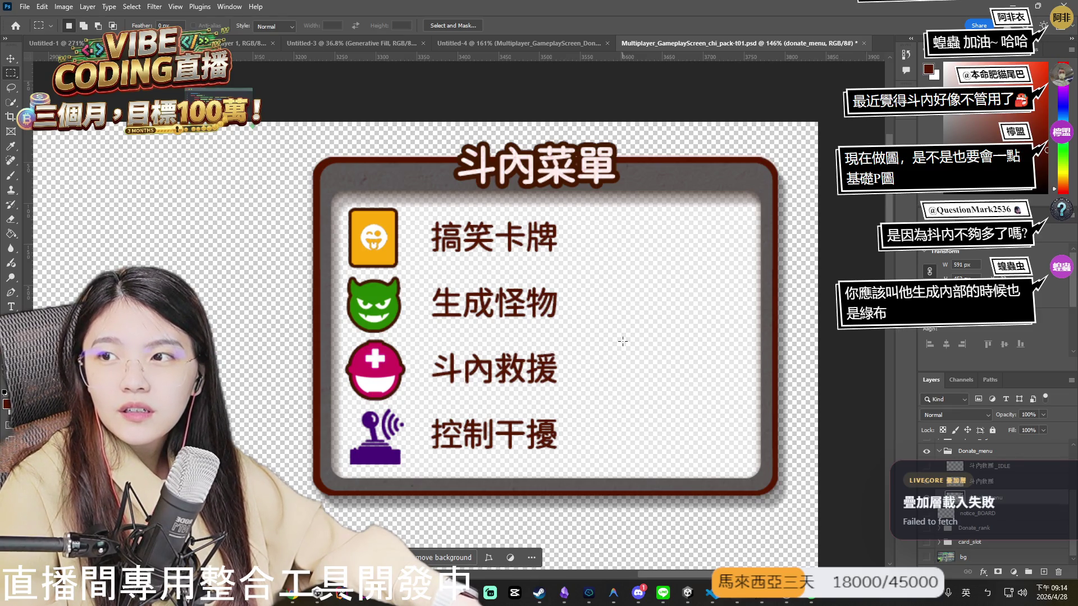
scroll(595, 230, up, 3)
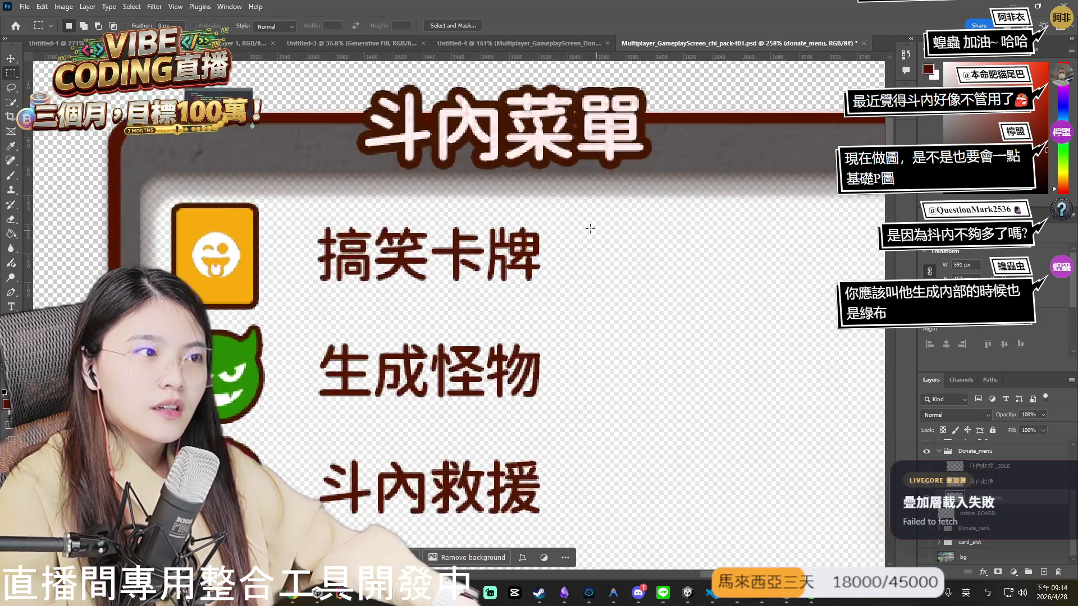
scroll(515, 227, up, 3)
scroll(331, 220, up, 1)
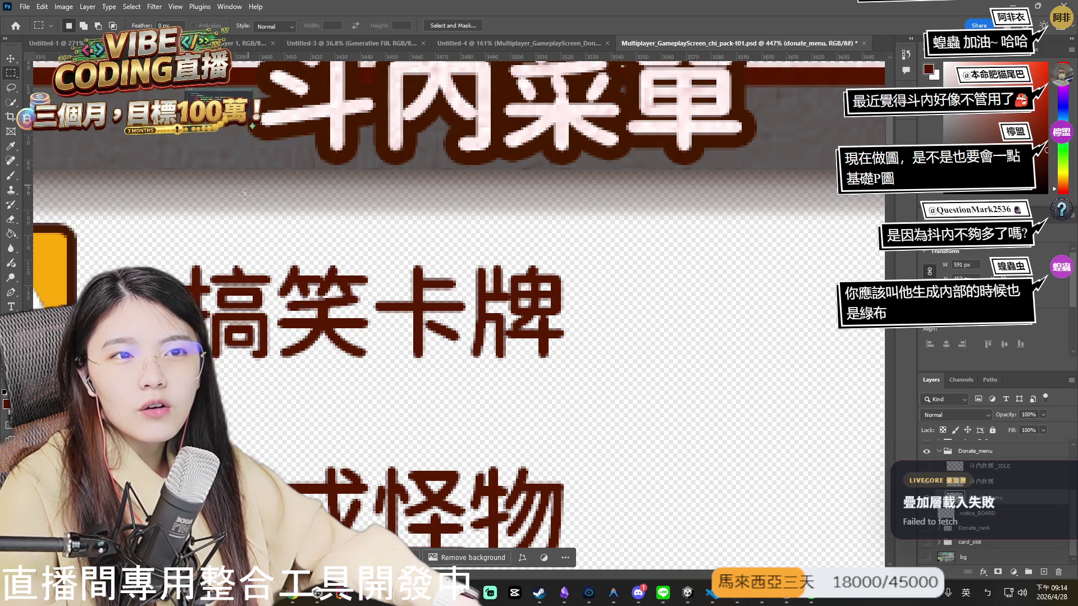
scroll(353, 194, down, 3)
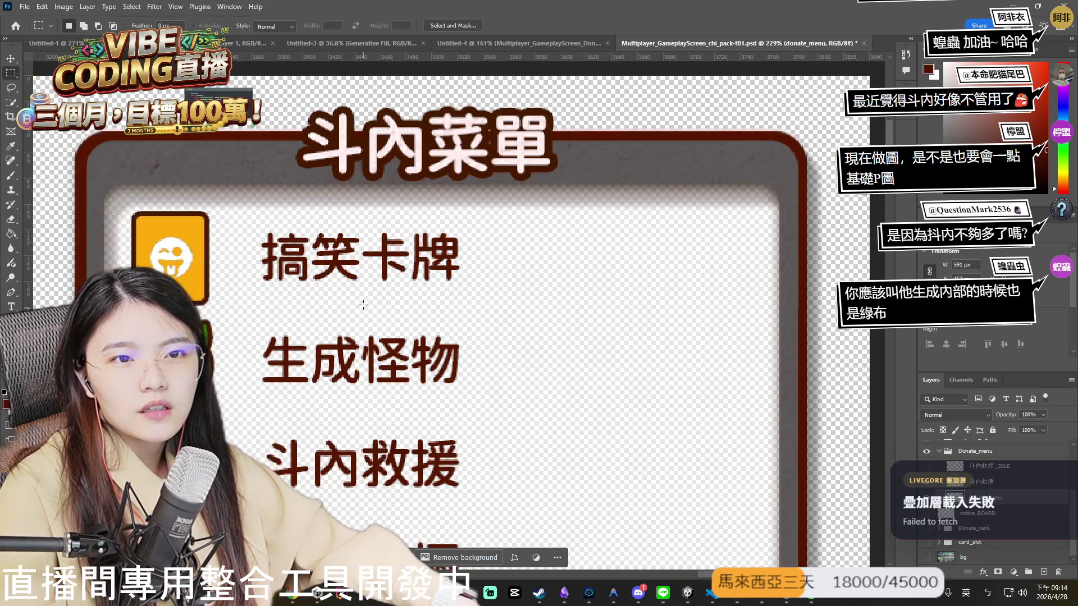
scroll(348, 298, down, 3)
scroll(332, 286, down, 1)
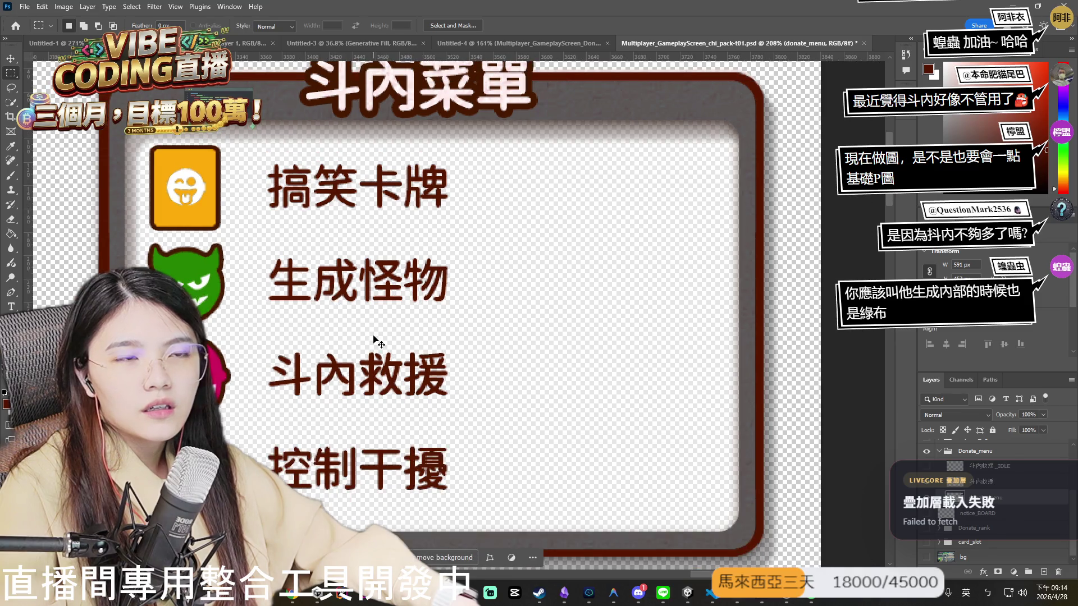
scroll(435, 112, left, 1)
click(518, 49)
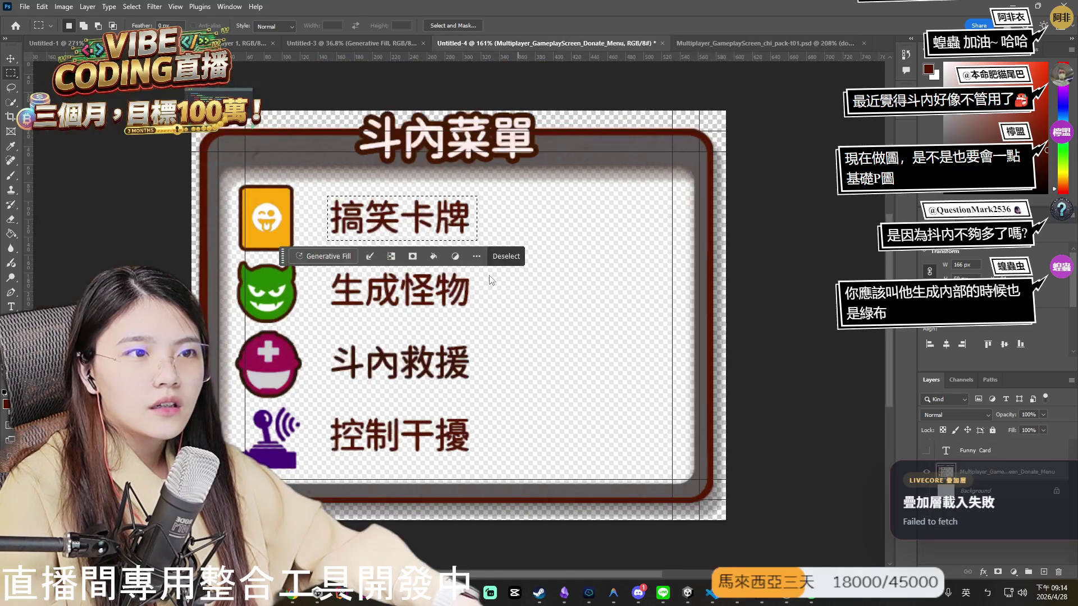
Erase the labels 搞笑卡牌, 生成怪物, 斗內救援 and 控制干擾 with the Eraser tool.
scroll(339, 216, up, 3)
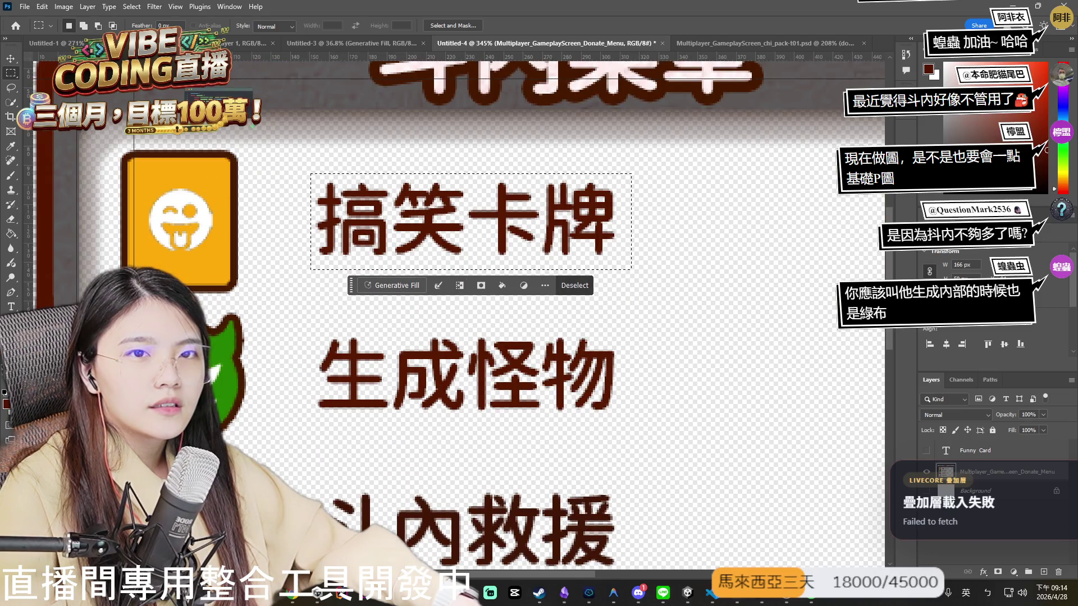
key(e)
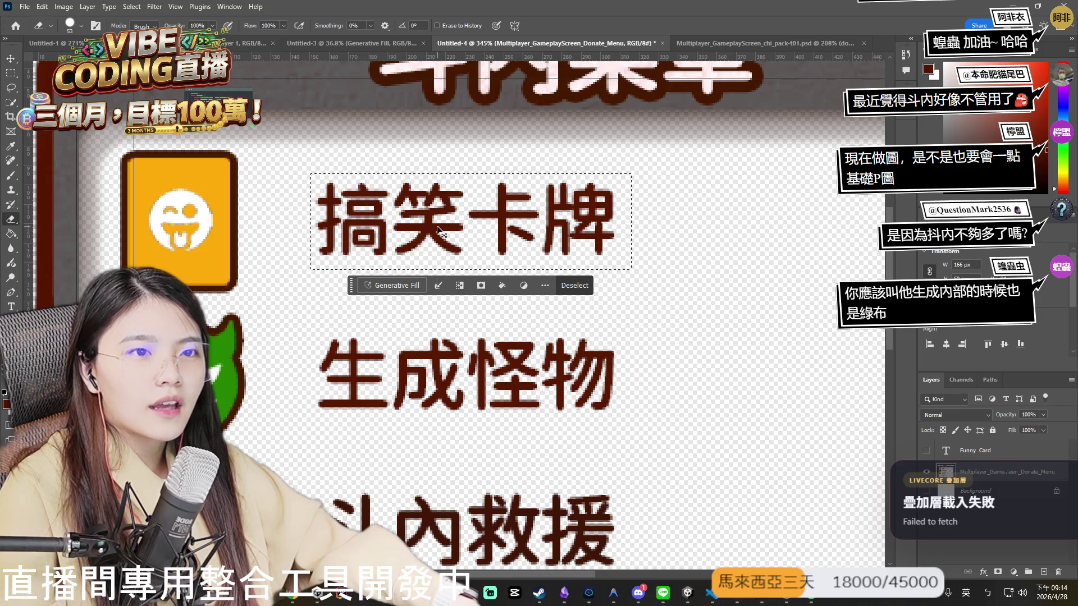
click(575, 286)
mouse_move(336, 215)
mouse_down()
mouse_move(487, 218)
mouse_move(577, 205)
mouse_up()
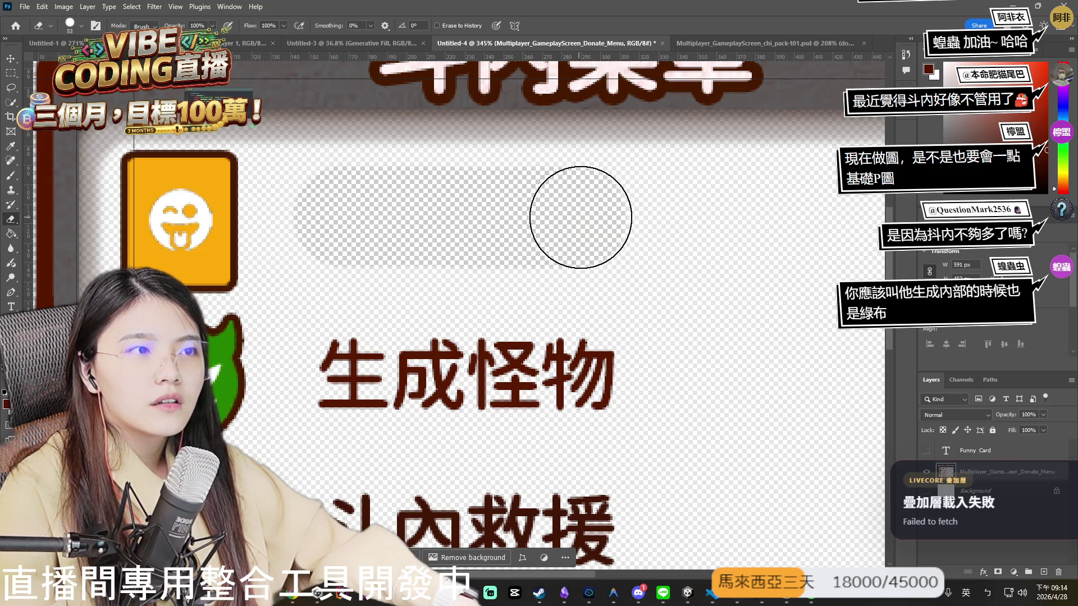
scroll(493, 240, down, 3)
drag(437, 355, 570, 351)
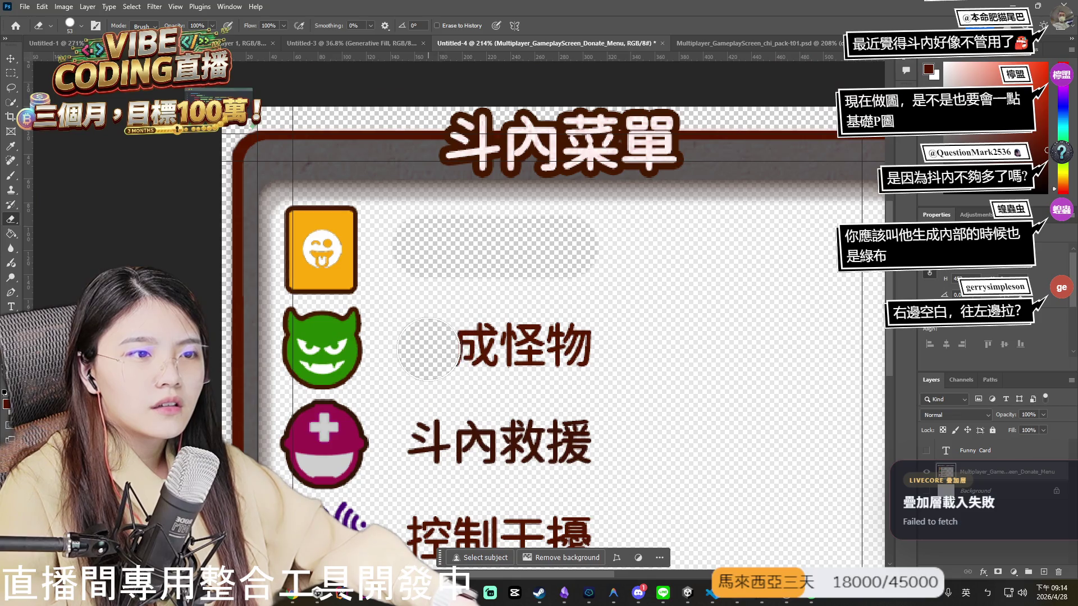
scroll(573, 348, down, 2)
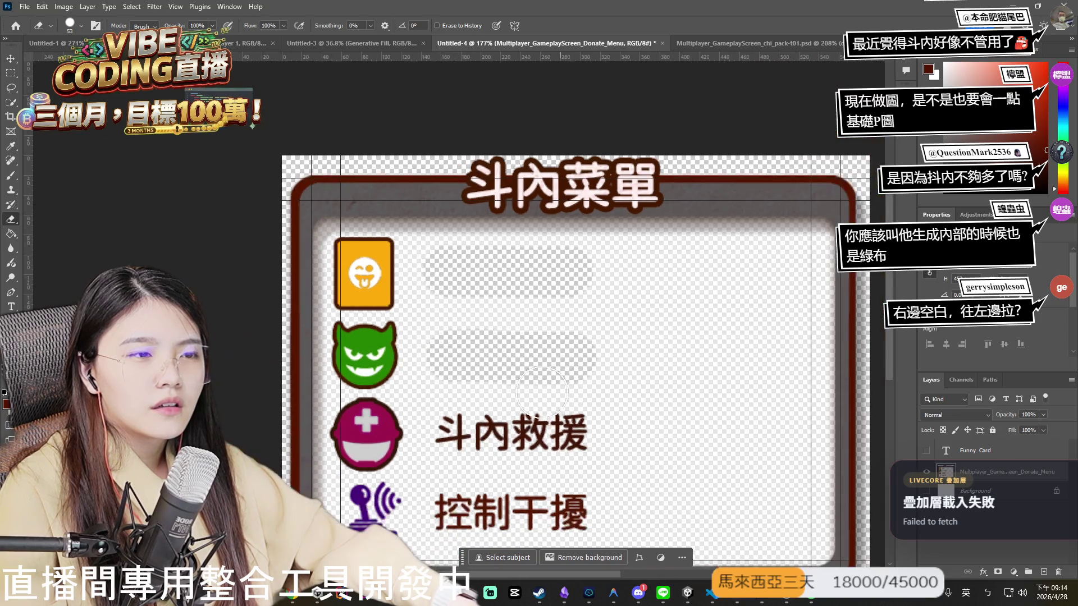
drag(457, 365, 563, 365)
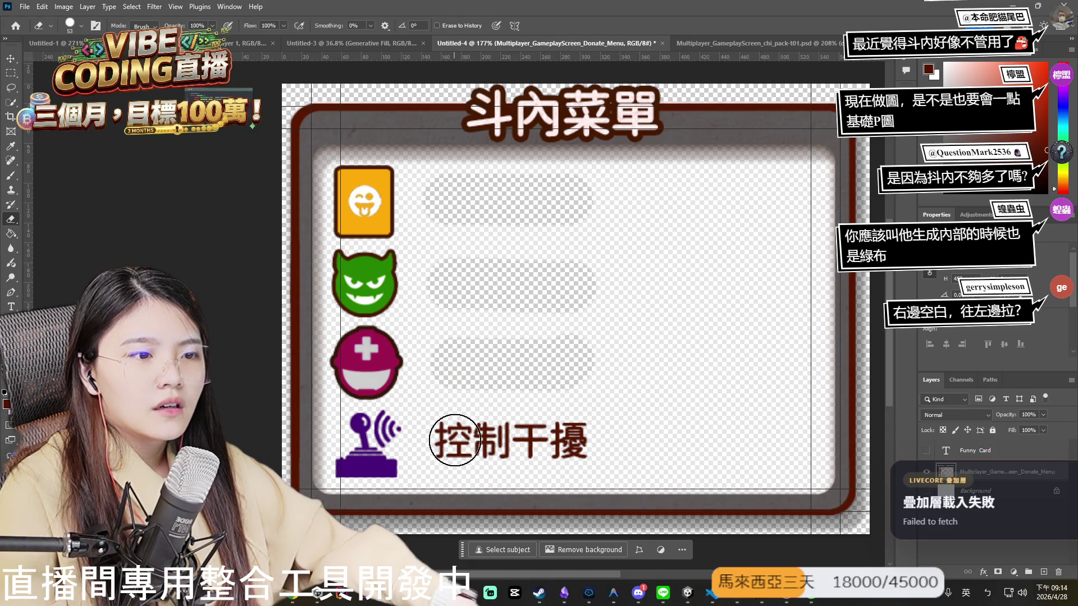
drag(443, 440, 568, 441)
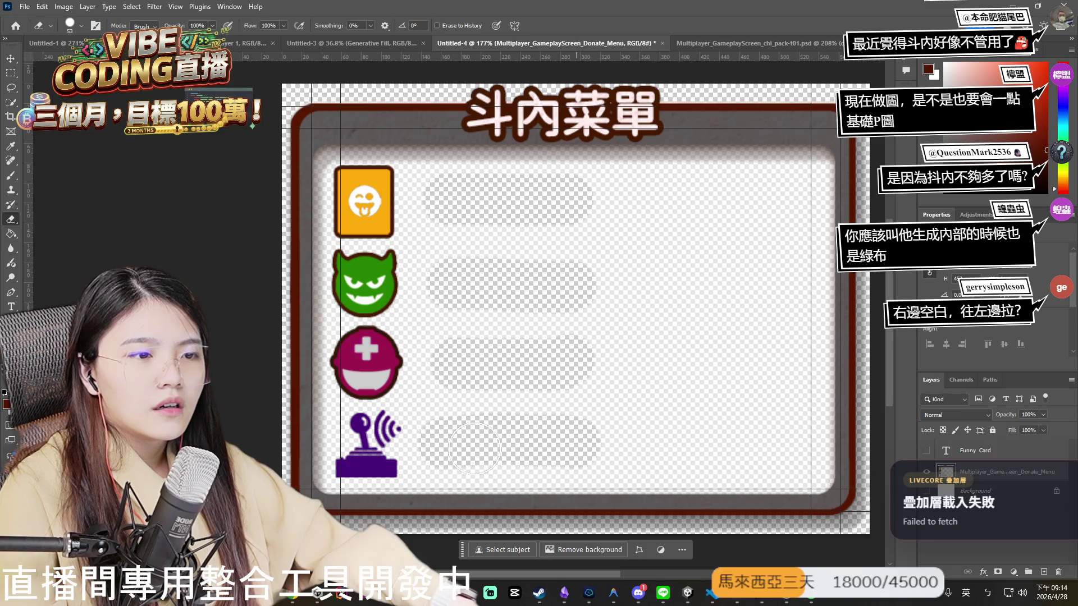
Paint white with a 30% opacity brush over the bottom three erased label rows.
key(b)
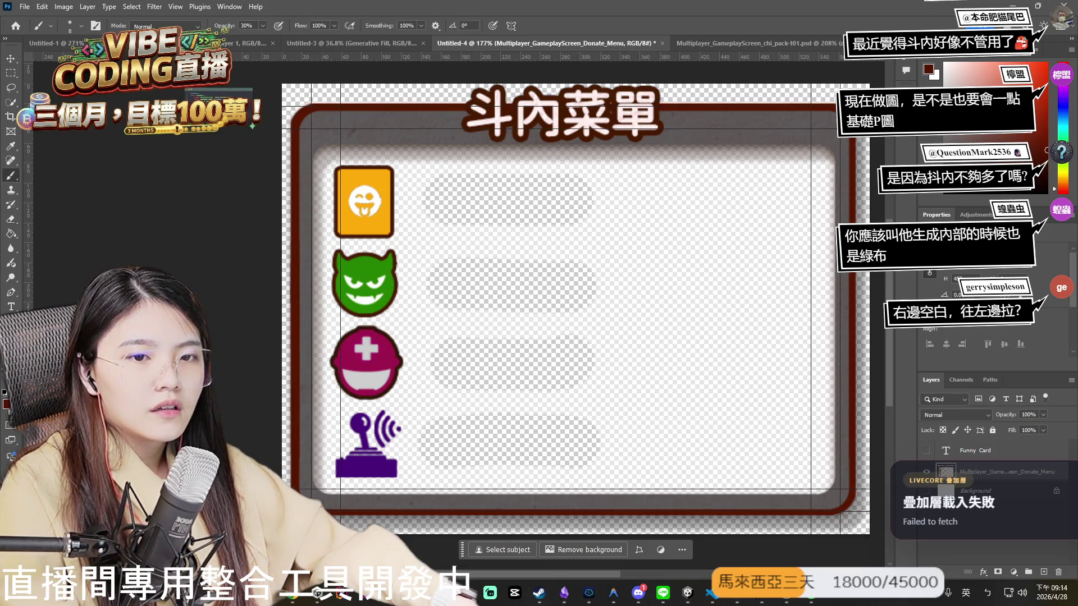
key(x)
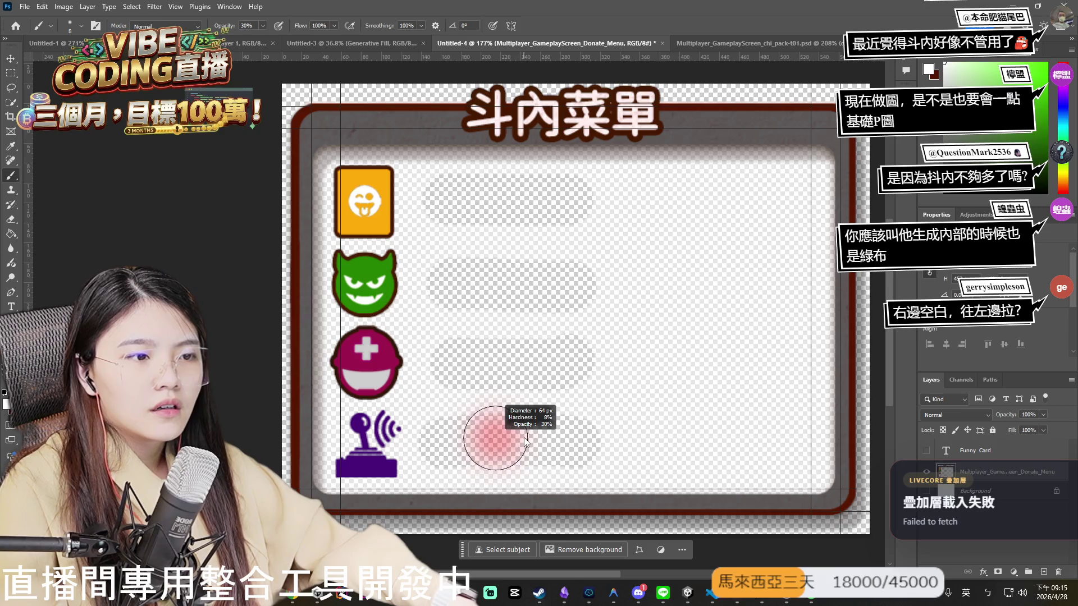
mouse_move(503, 442)
mouse_down()
mouse_move(512, 441)
mouse_move(457, 419)
mouse_move(527, 454)
mouse_move(442, 462)
mouse_move(525, 423)
mouse_up()
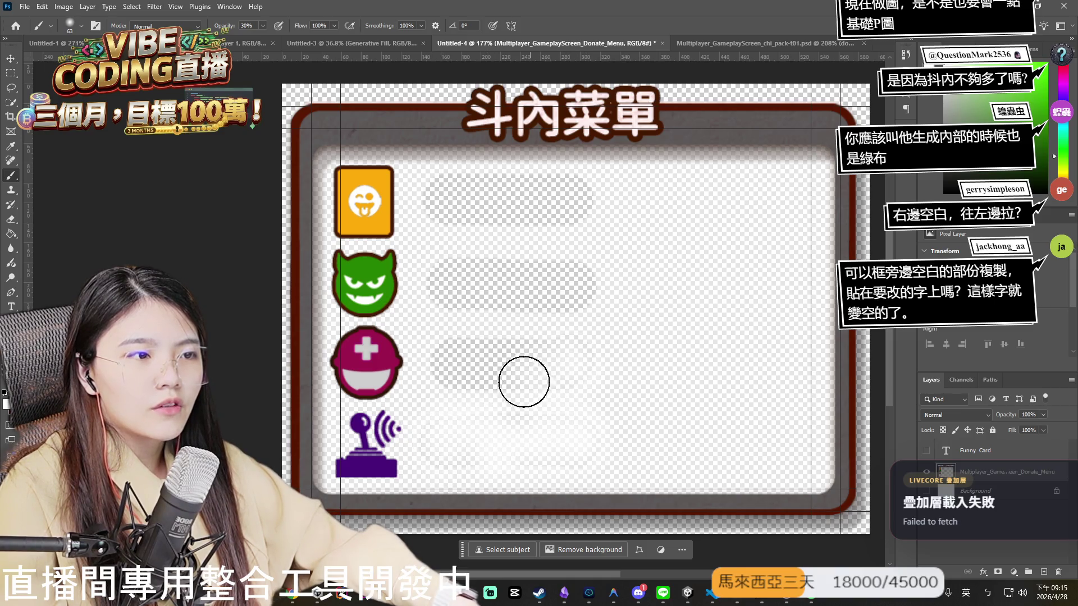
mouse_move(514, 359)
mouse_down()
mouse_move(445, 356)
mouse_move(583, 351)
mouse_move(524, 332)
mouse_up()
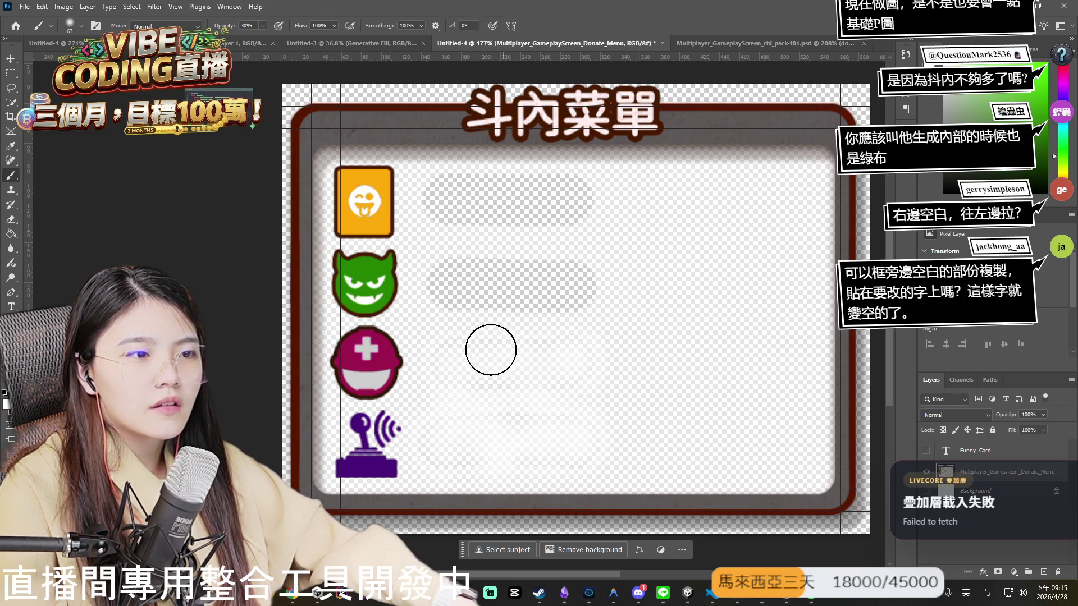
drag(587, 277, 595, 275)
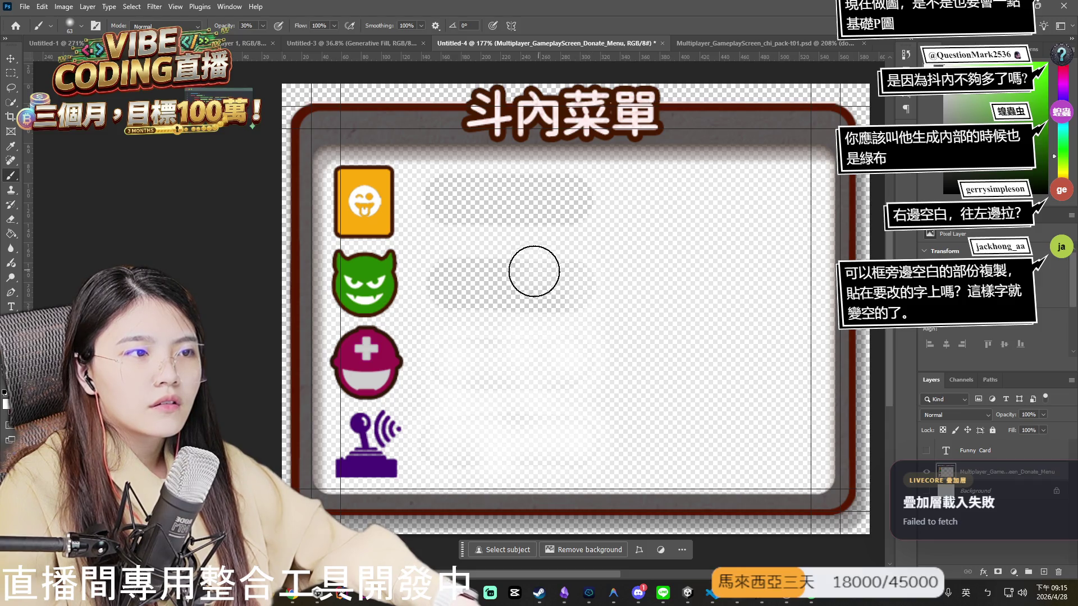
drag(483, 273, 548, 303)
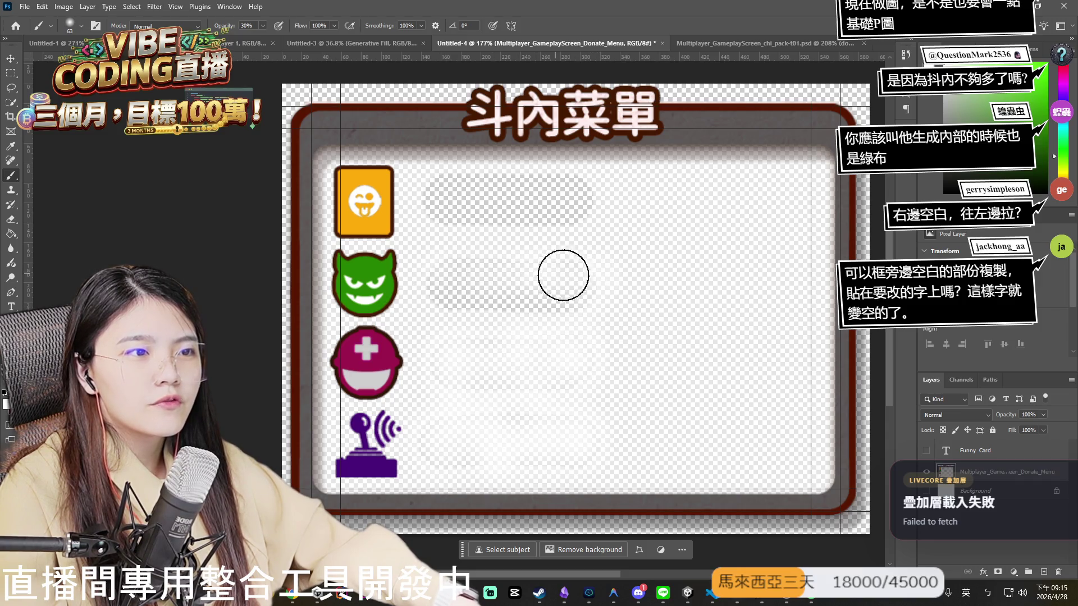
mouse_move(483, 299)
mouse_down()
mouse_move(542, 264)
mouse_move(576, 298)
mouse_up()
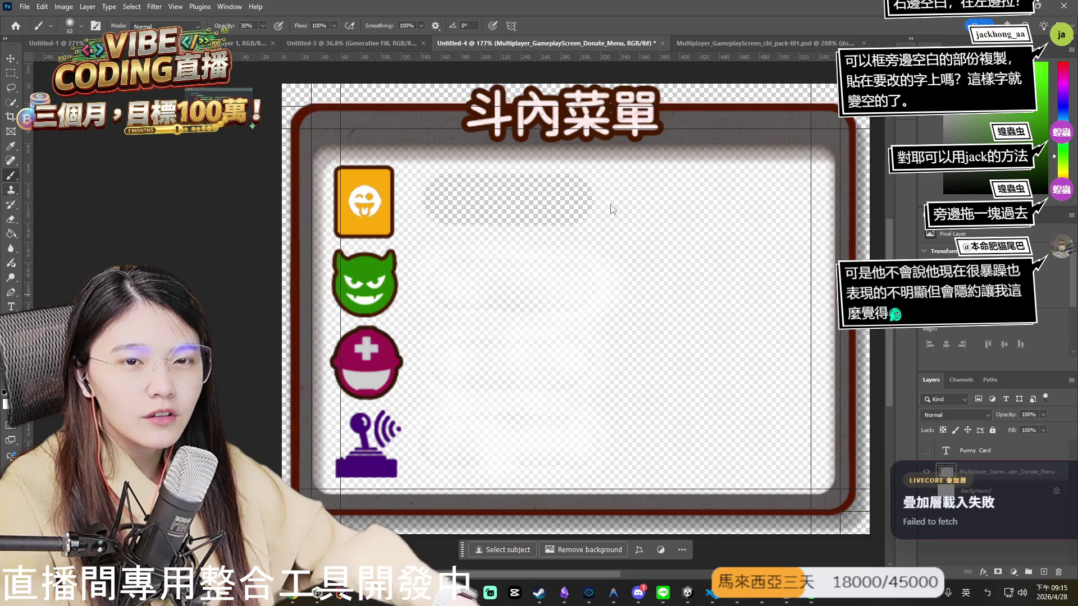
Sample clean white card with Clone Stamp, undo a stray band, and resize the brush to about 68 px.
key(s)
alt+click(705, 320)
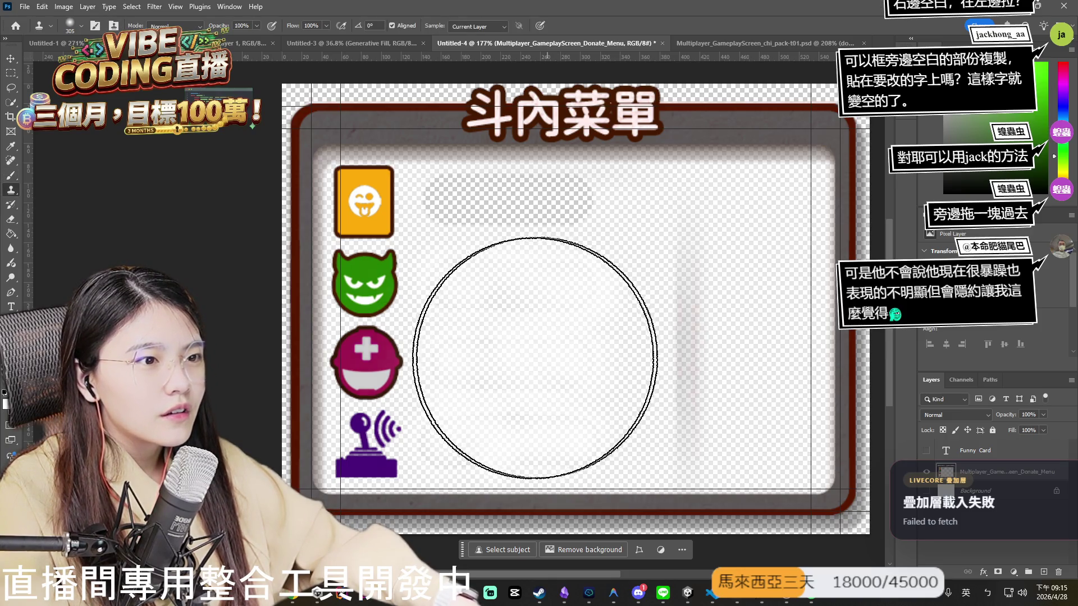
drag(651, 286, 655, 367)
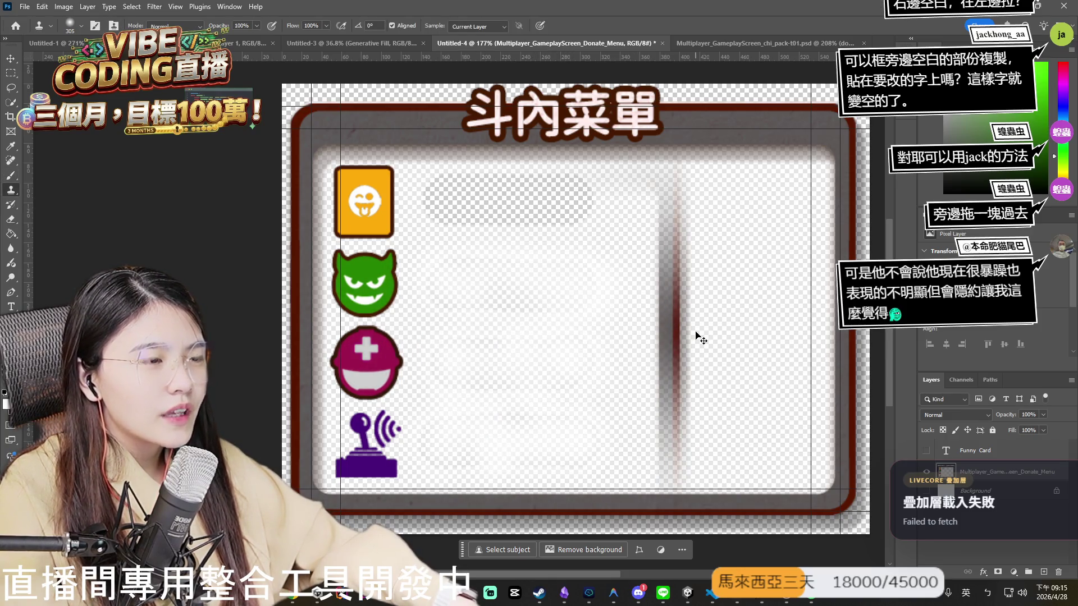
key(ctrl+z)
drag(696, 335, 576, 346)
Clone white card texture over the upper and lower label rows until they are smooth.
drag(488, 384, 479, 413)
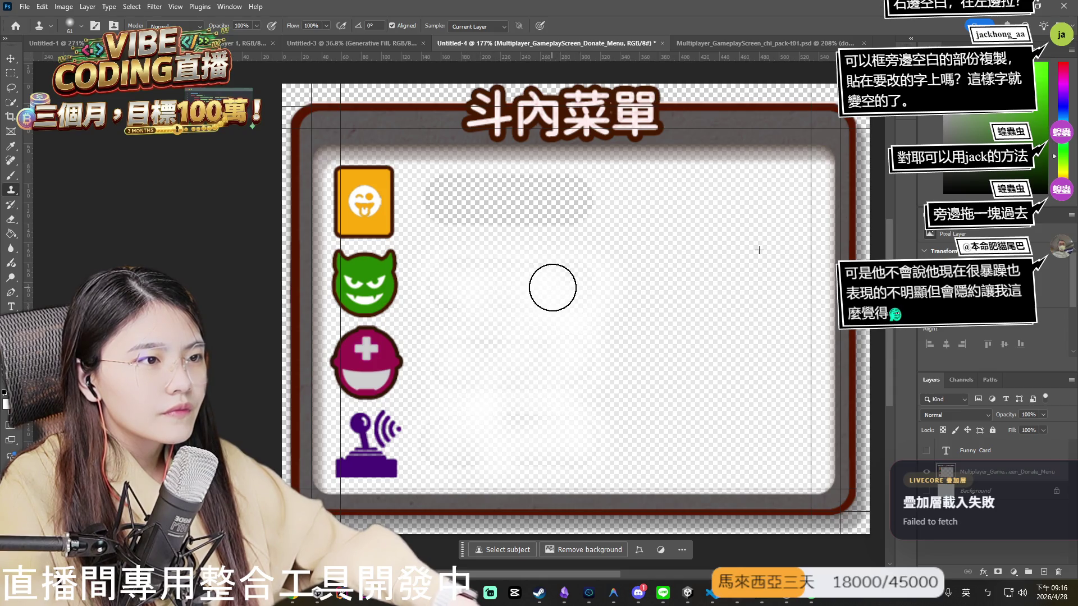
mouse_move(552, 288)
mouse_down()
mouse_move(594, 214)
mouse_move(442, 182)
mouse_move(509, 225)
mouse_up()
scroll(657, 438, down, 3)
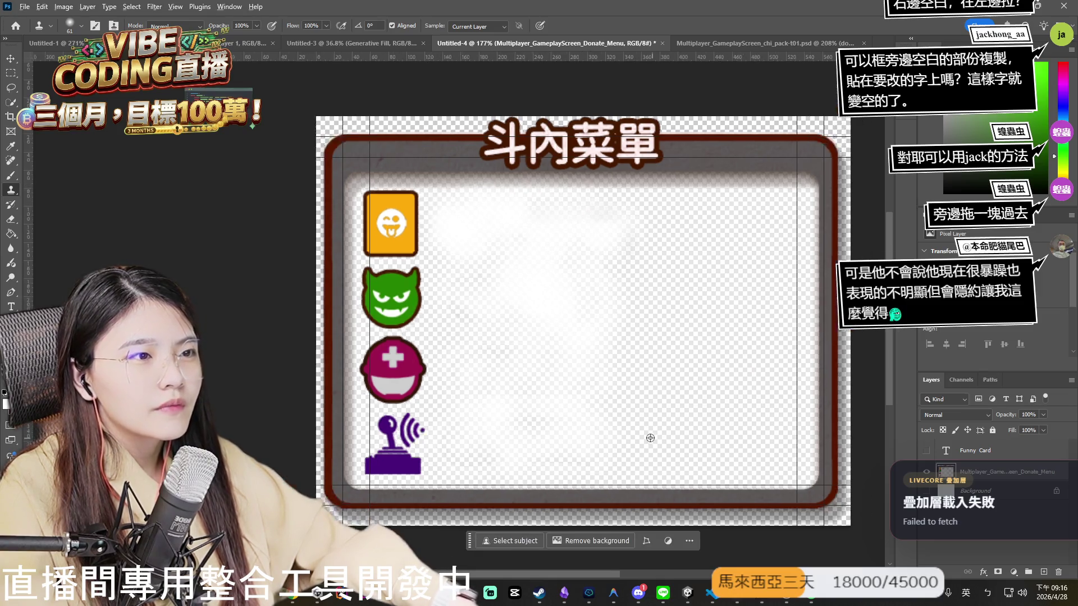
scroll(689, 410, up, 2)
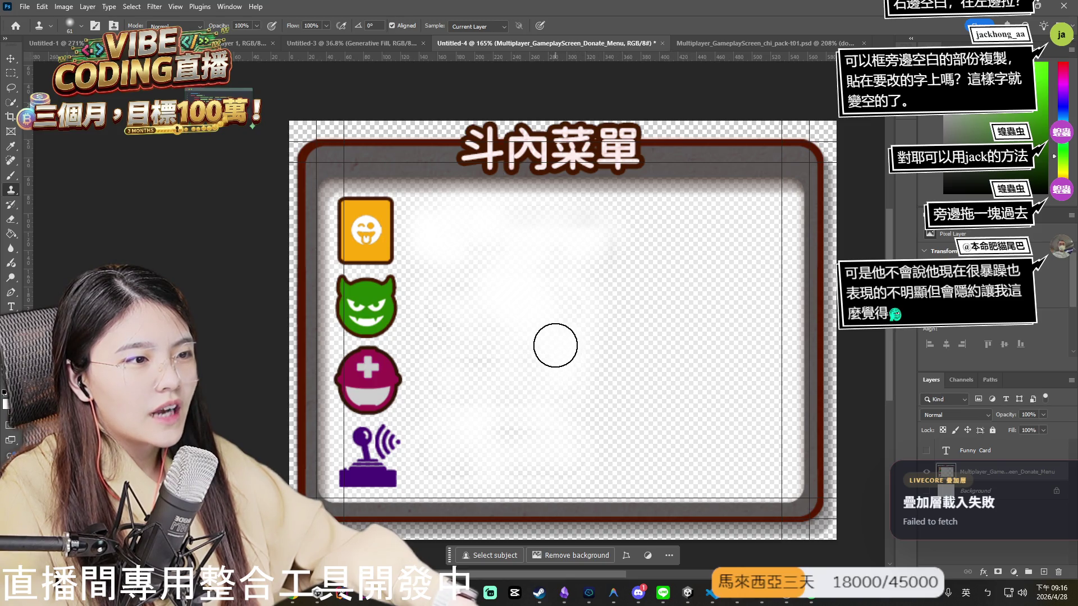
drag(495, 307, 568, 304)
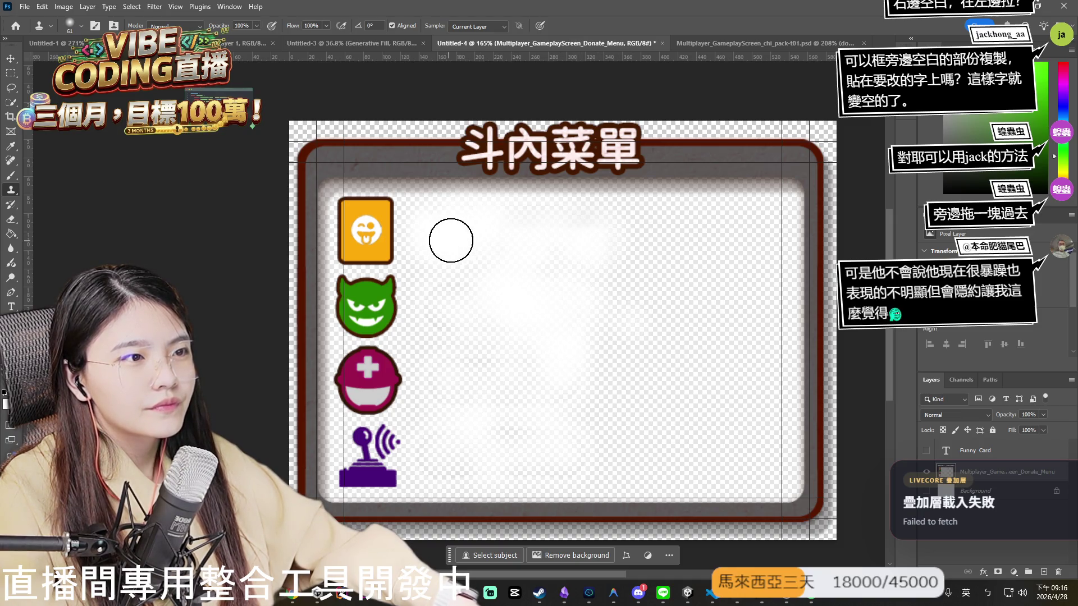
drag(553, 322, 570, 429)
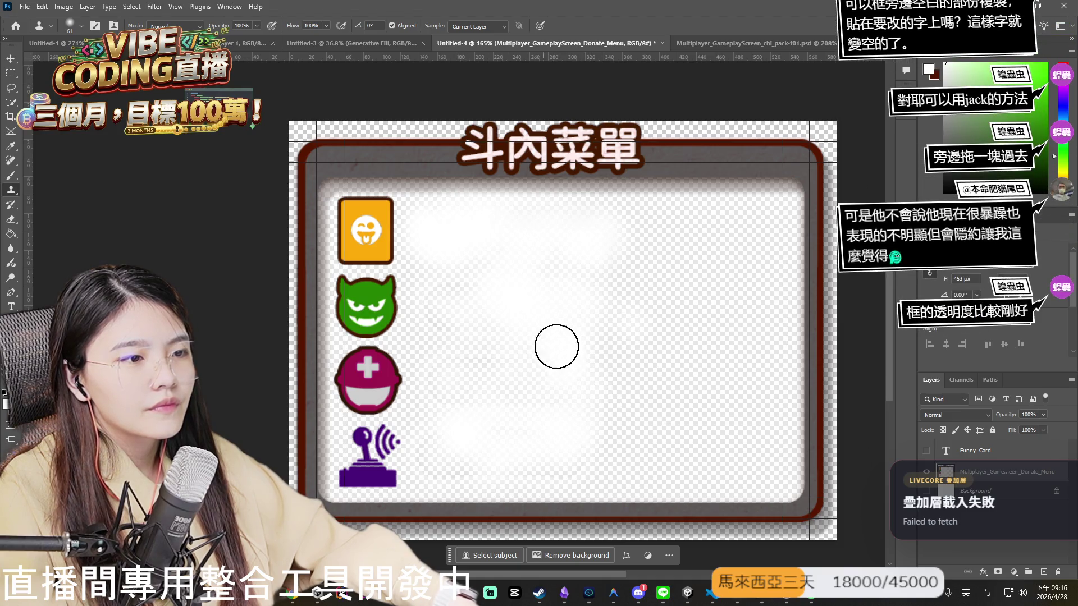
scroll(626, 384, down, 3)
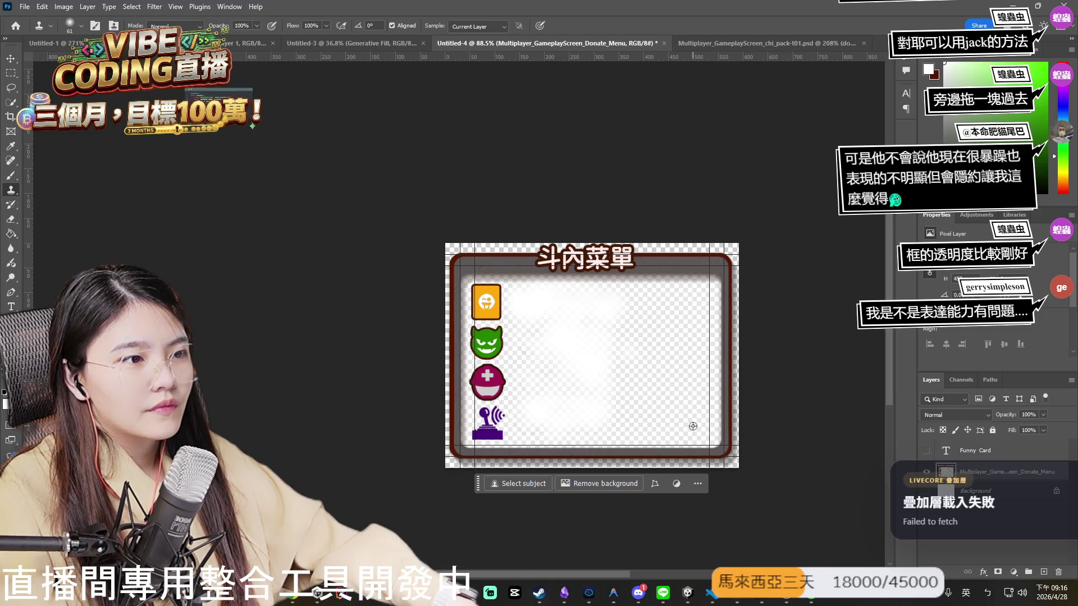
Zoom the canvas from 88.5% to 190% with the 斗內菜單 title in view.
scroll(693, 426, up, 3)
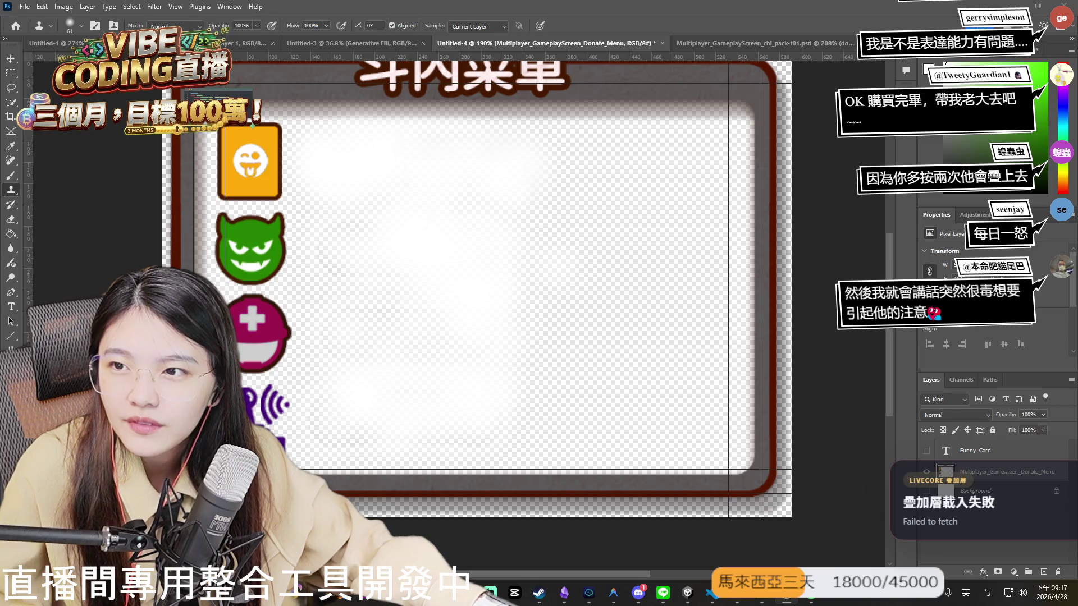
scroll(502, 281, up, 2)
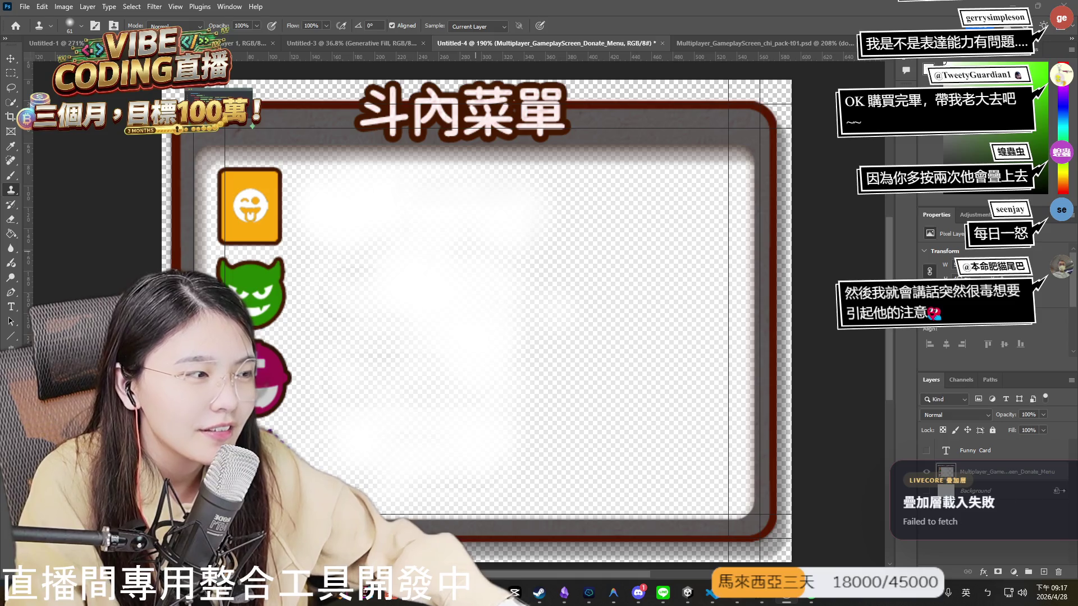
Show the Funny Card layer and remove its line break so it reads on one line.
click(927, 450)
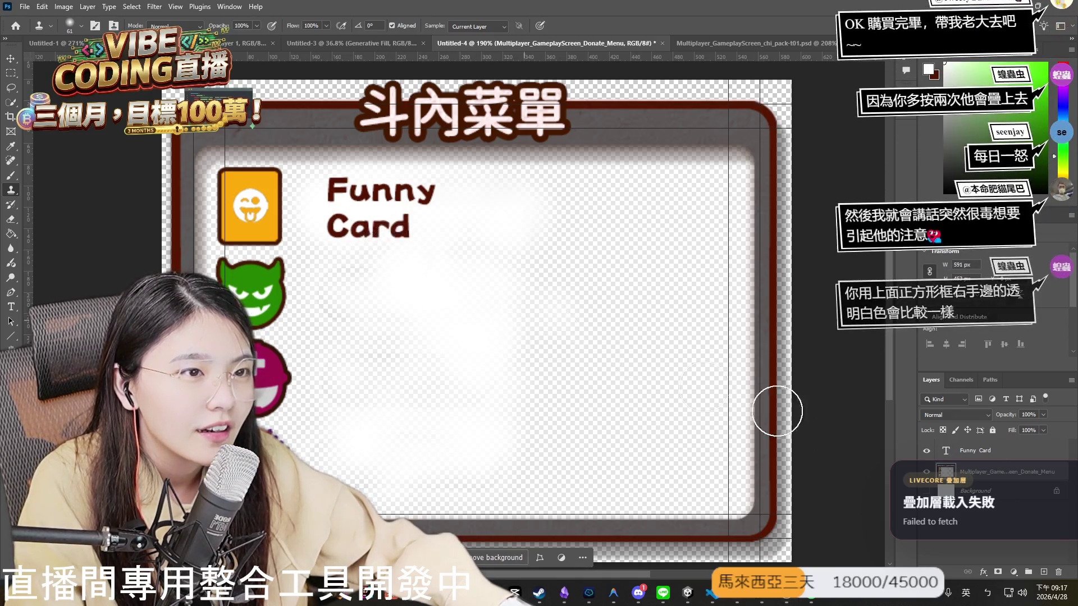
click(990, 455)
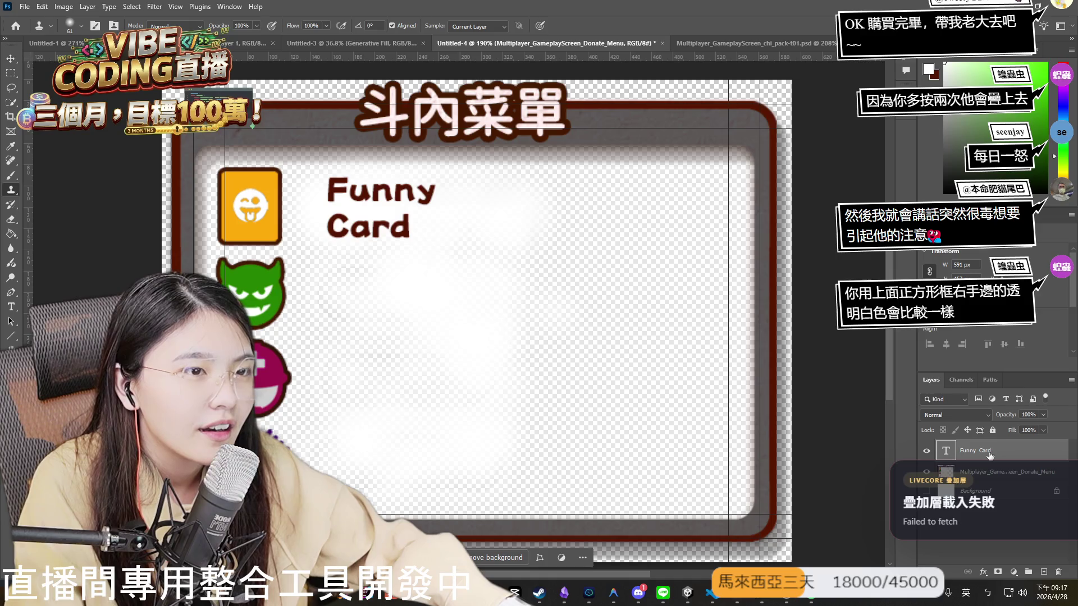
click(386, 209)
click(10, 59)
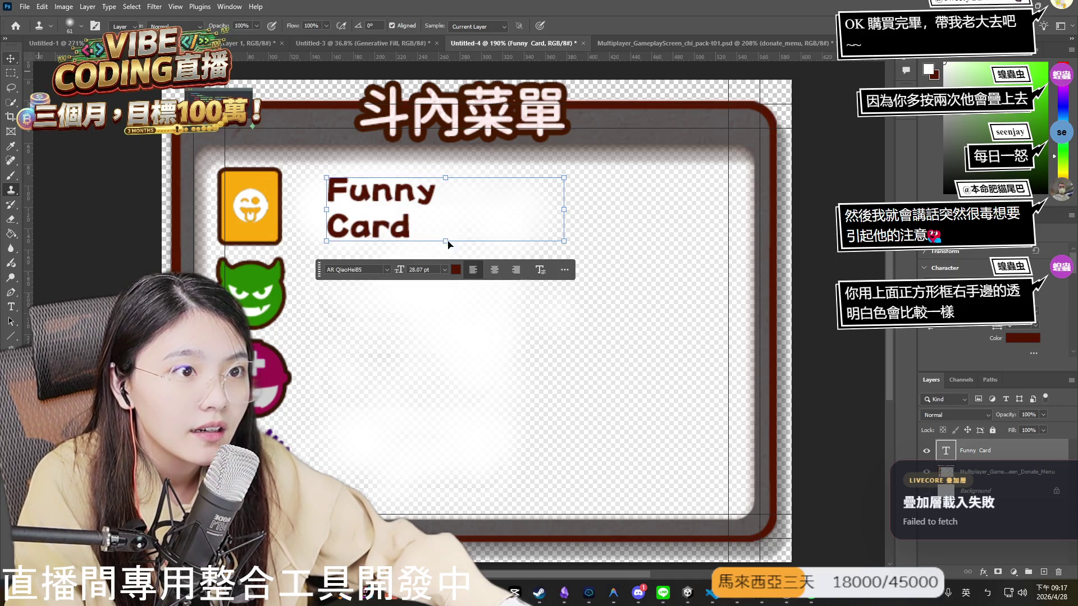
key(t)
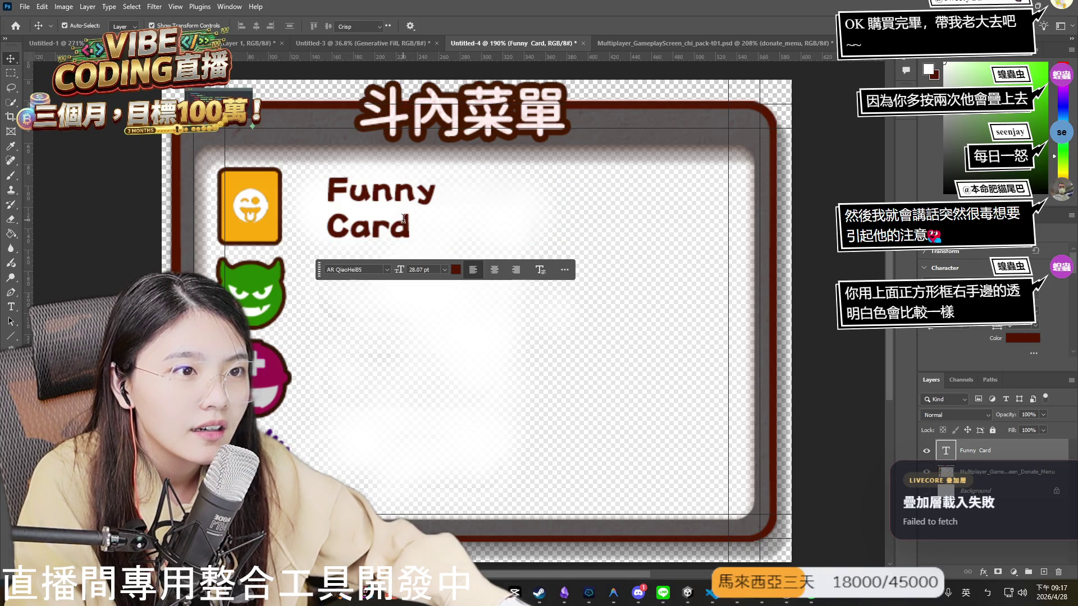
click(403, 218)
double_click(331, 227)
click(454, 223)
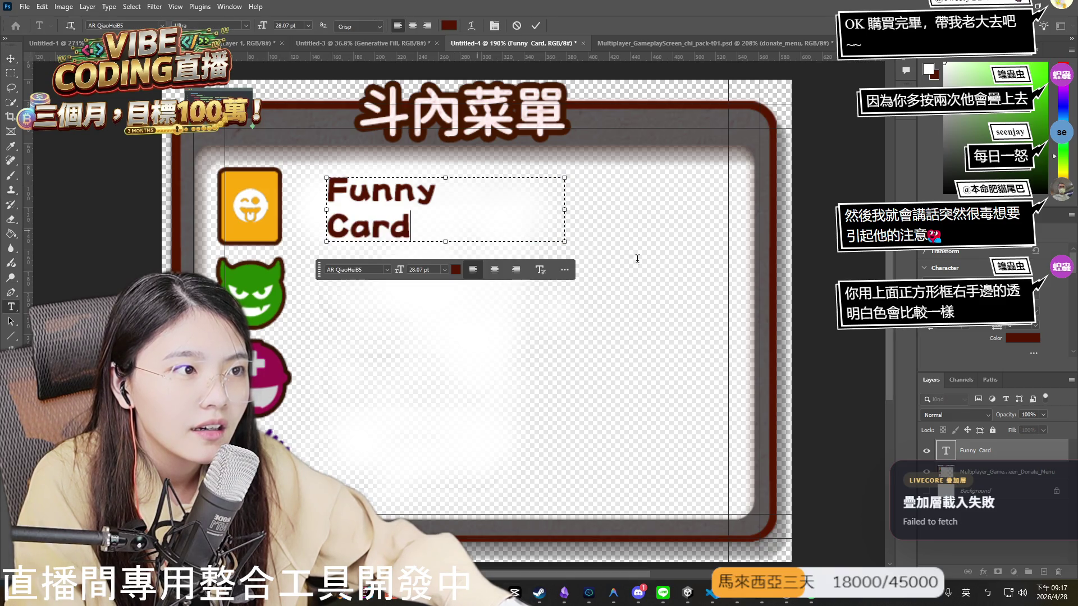
key(BackSpace)
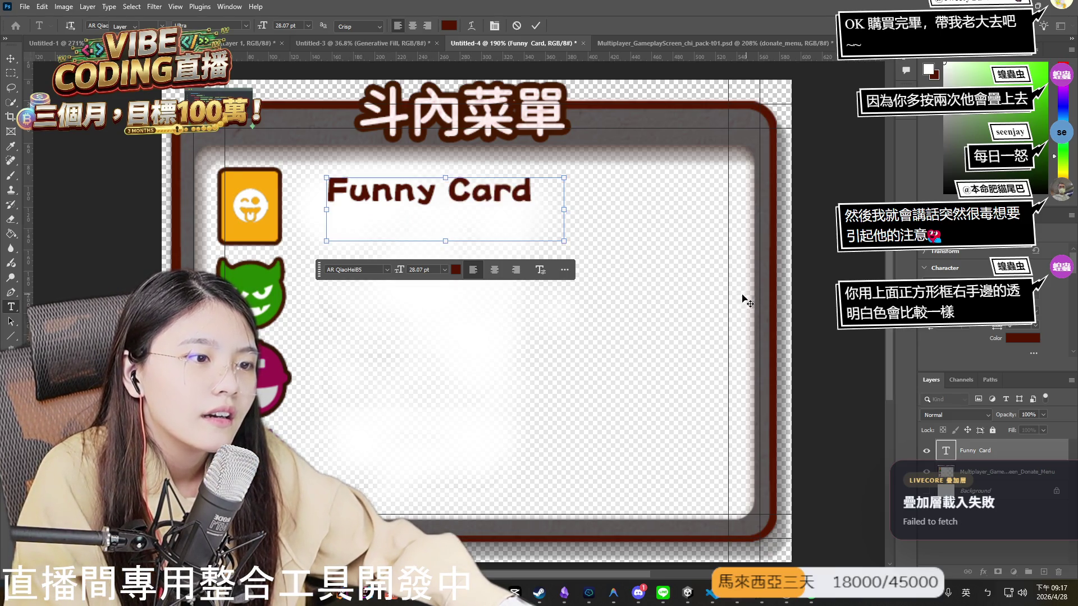
key(Escape)
key(v)
Narrow the Funny Card text slightly and nudge it left and down beside the orange icon.
mouse_move(563, 220)
mouse_down()
mouse_move(554, 222)
mouse_move(564, 222)
mouse_up()
drag(441, 235, 439, 235)
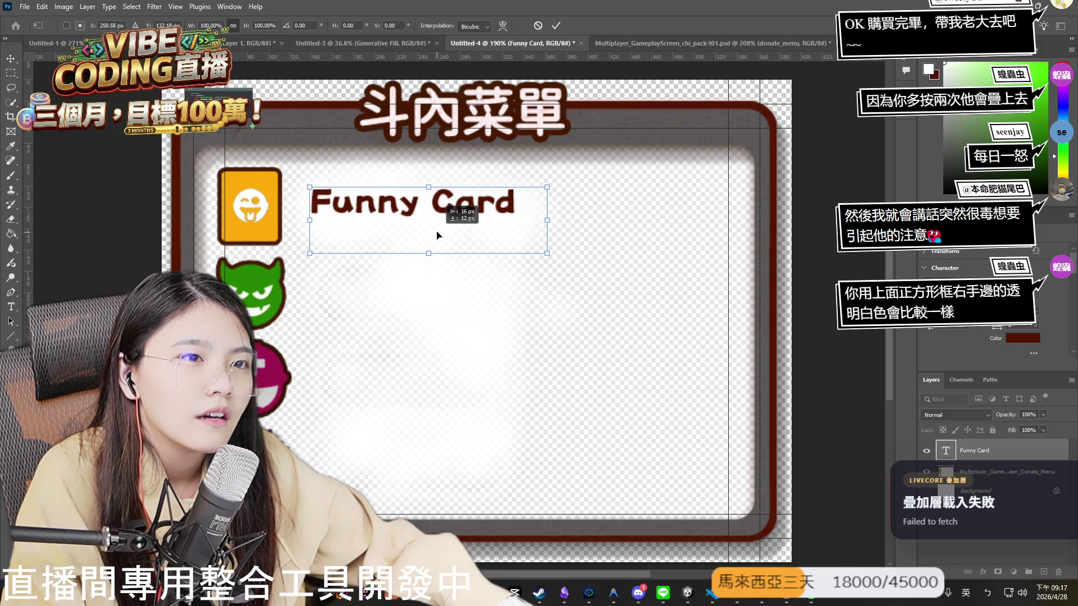
drag(439, 235, 436, 238)
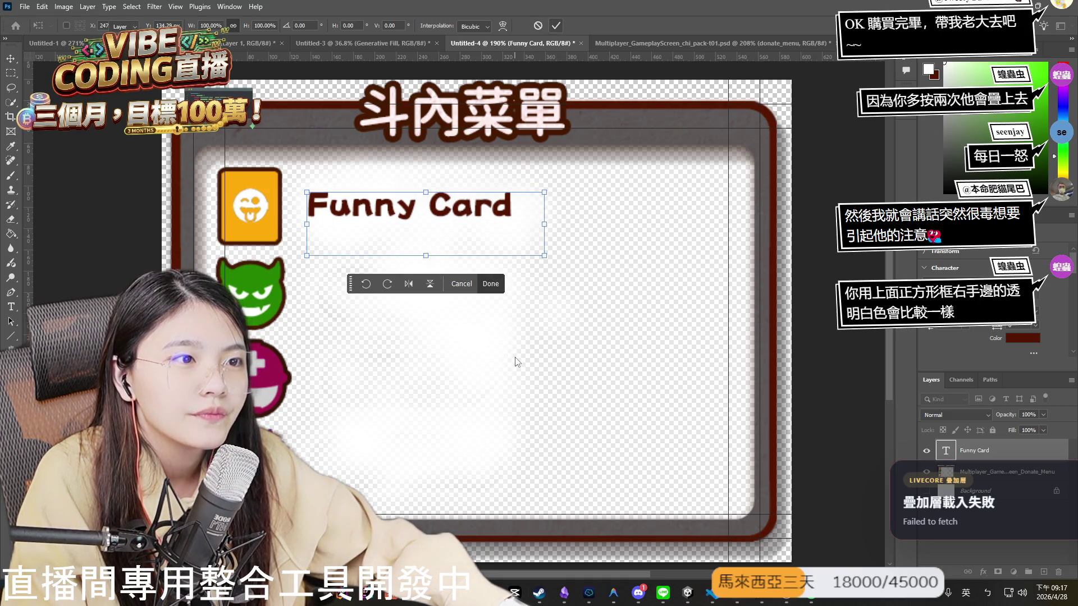
key(Return)
scroll(490, 344, down, 1)
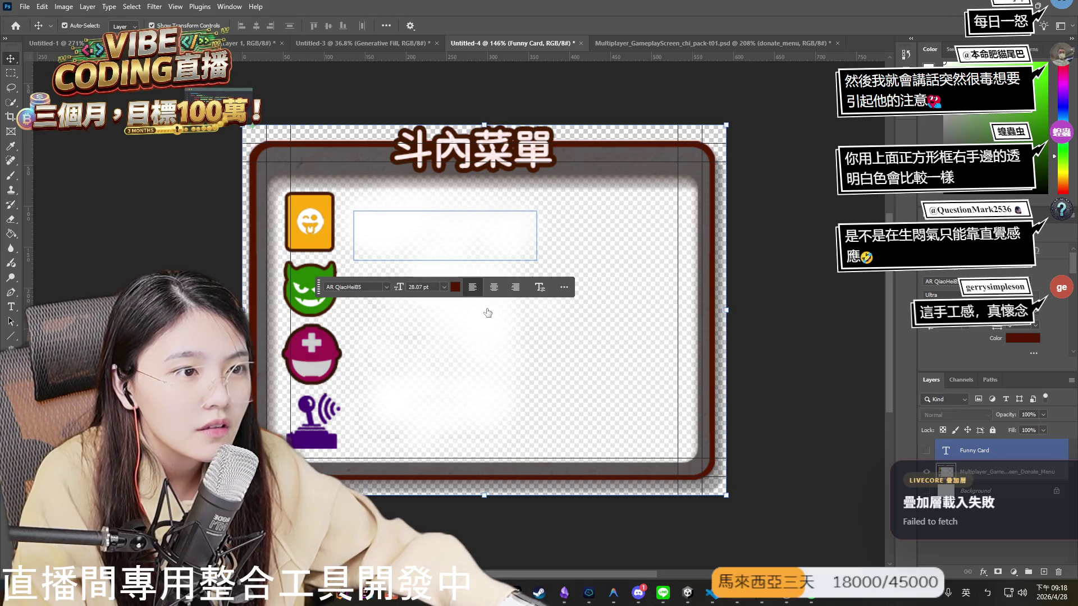
Hide the Funny Card label and erase a round patch beside the orange card icon with an enlarged eraser.
click(493, 377)
scroll(486, 405, up, 2)
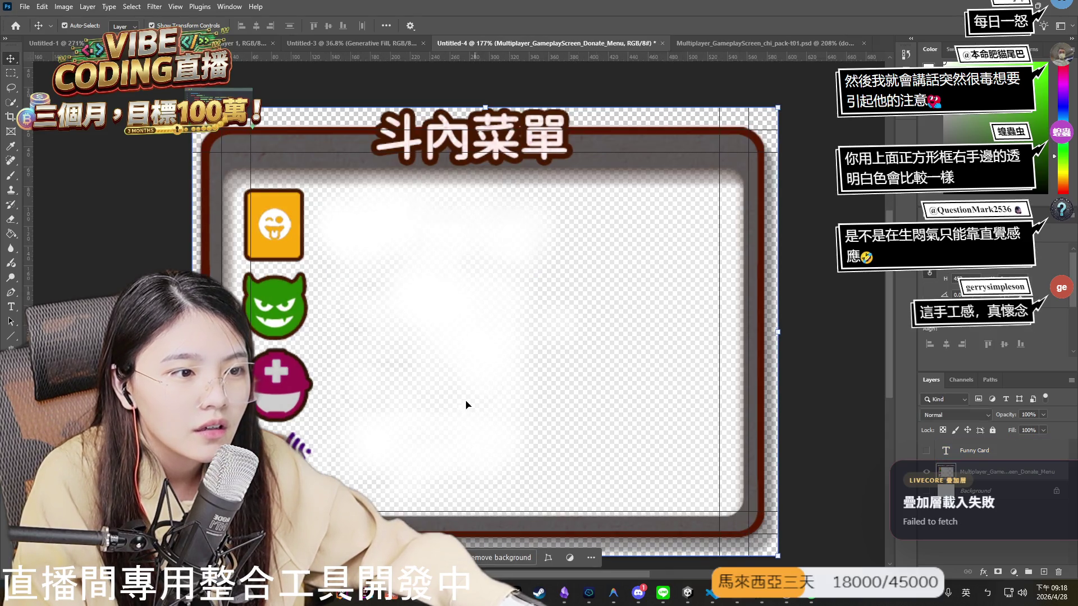
key(e)
key(bracketright)
key(bracketright)
key(bracketright)
click(352, 232)
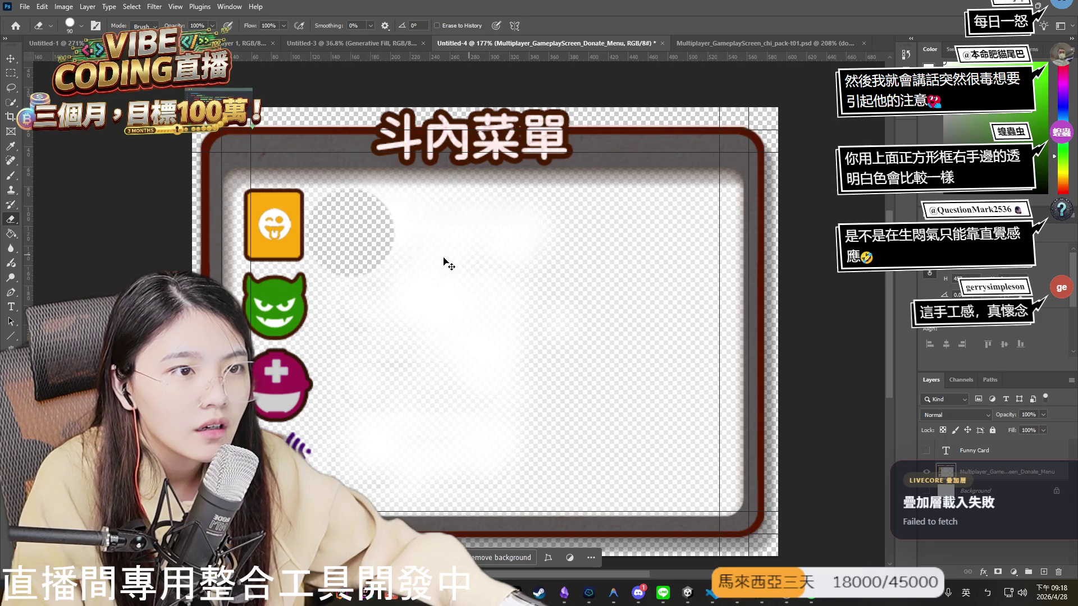
Check the brush settings, undo and redo, then erase more white from the top row.
right_click(364, 229)
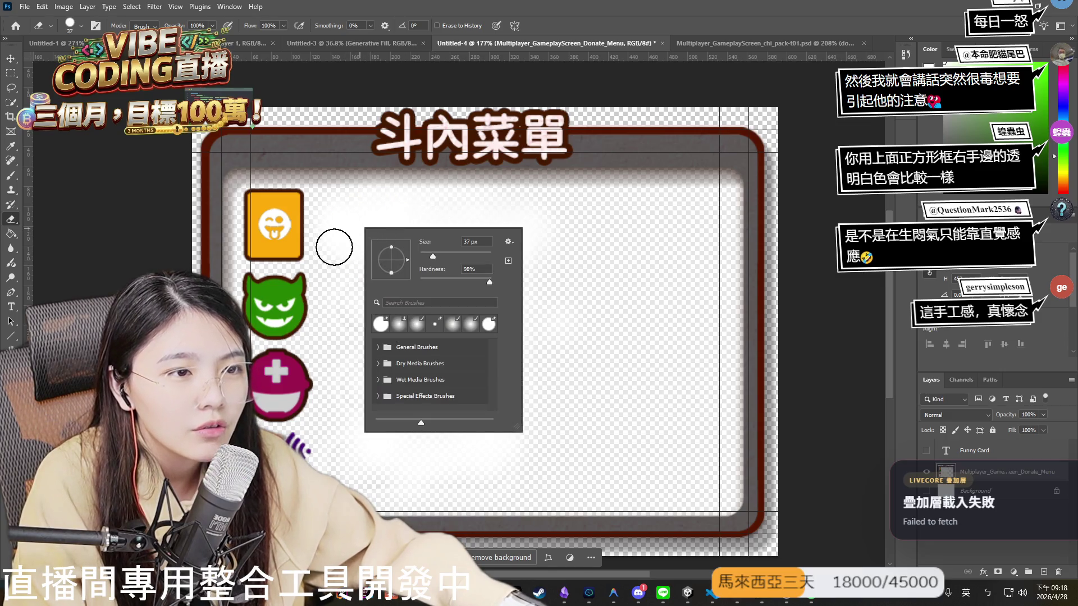
key(Escape)
key(ctrl+z)
key(ctrl+shift+z)
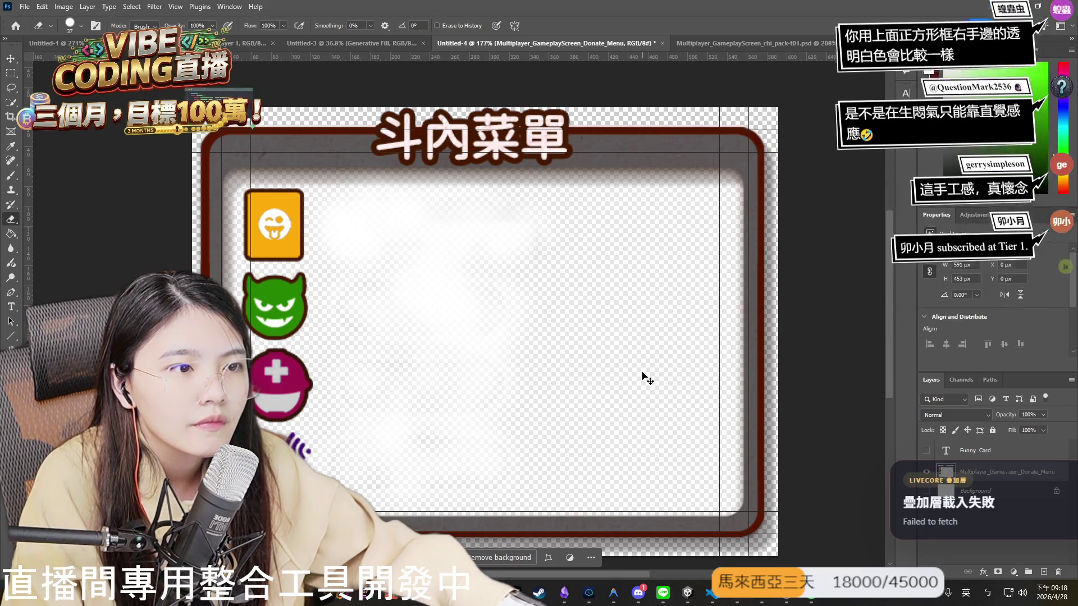
drag(334, 249, 395, 199)
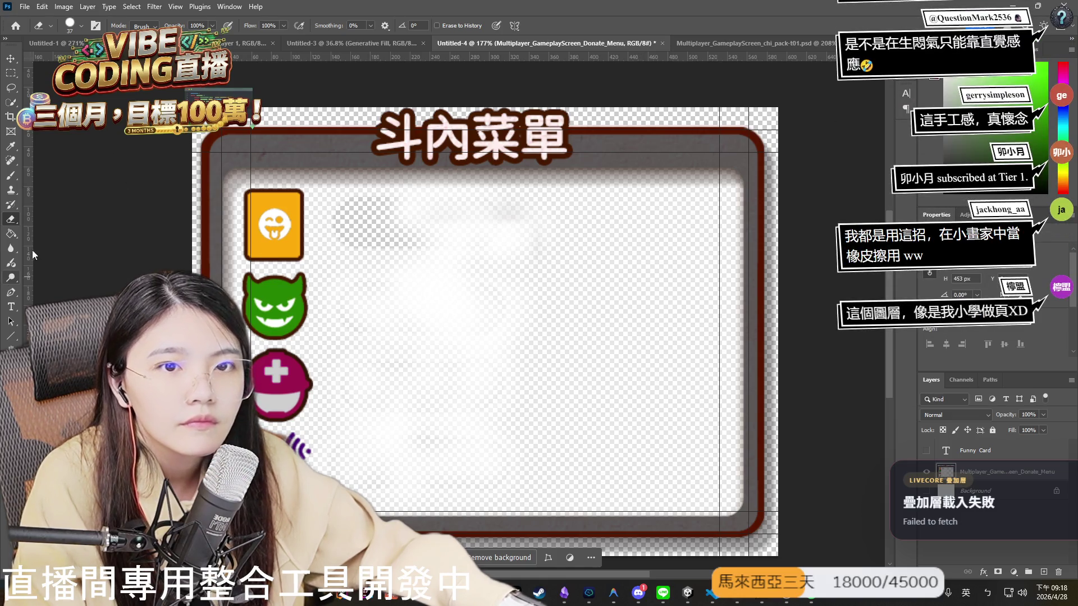
click(12, 234)
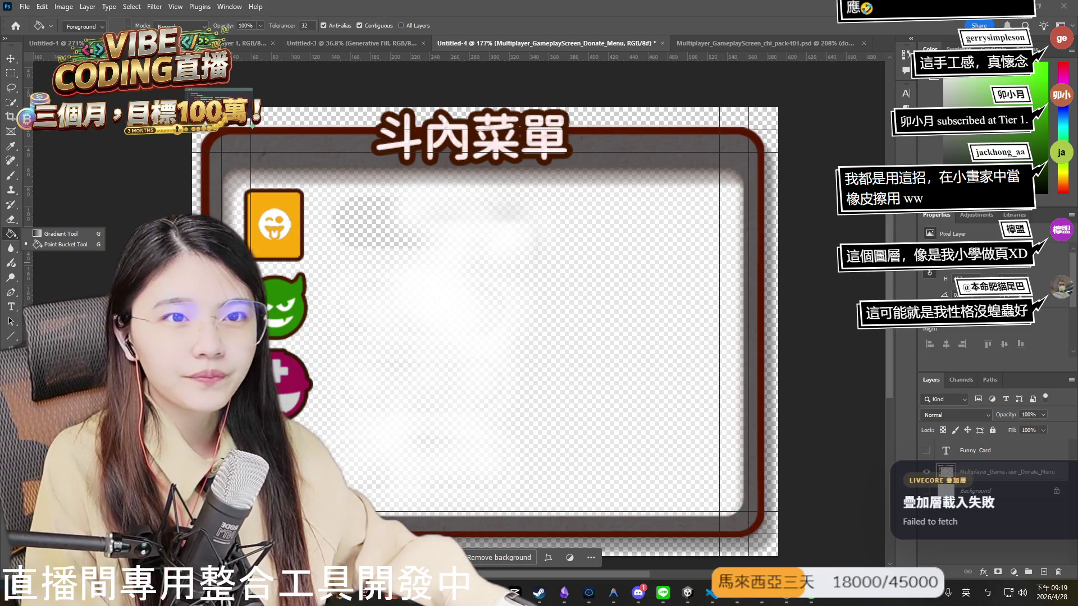
After trying the Marquee and History Brush, use the Clone Stamp at 146% zoom to restore white over the erased spots.
click(12, 74)
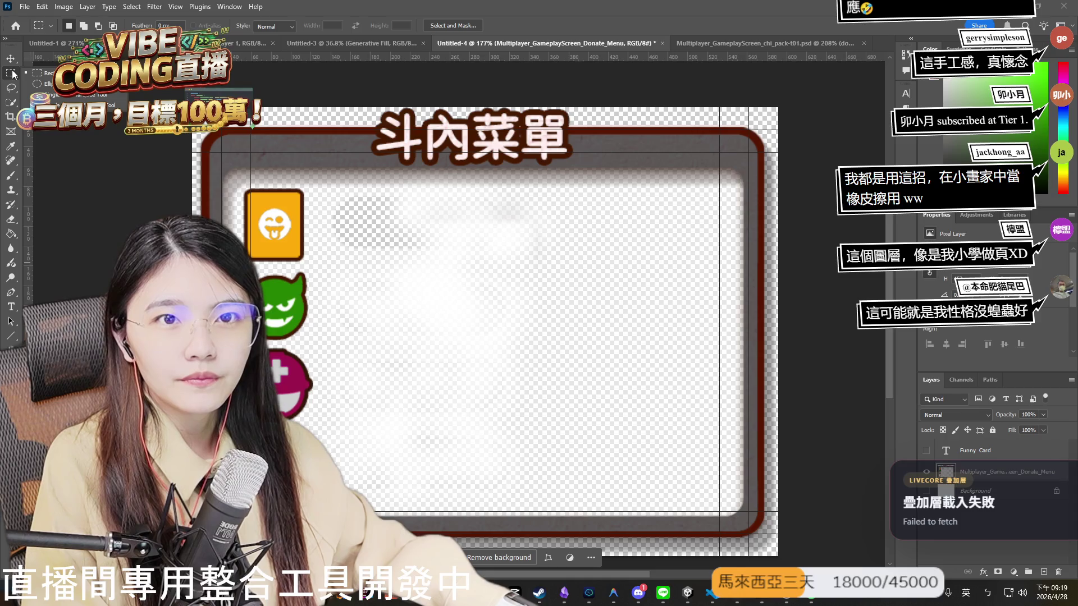
click(13, 74)
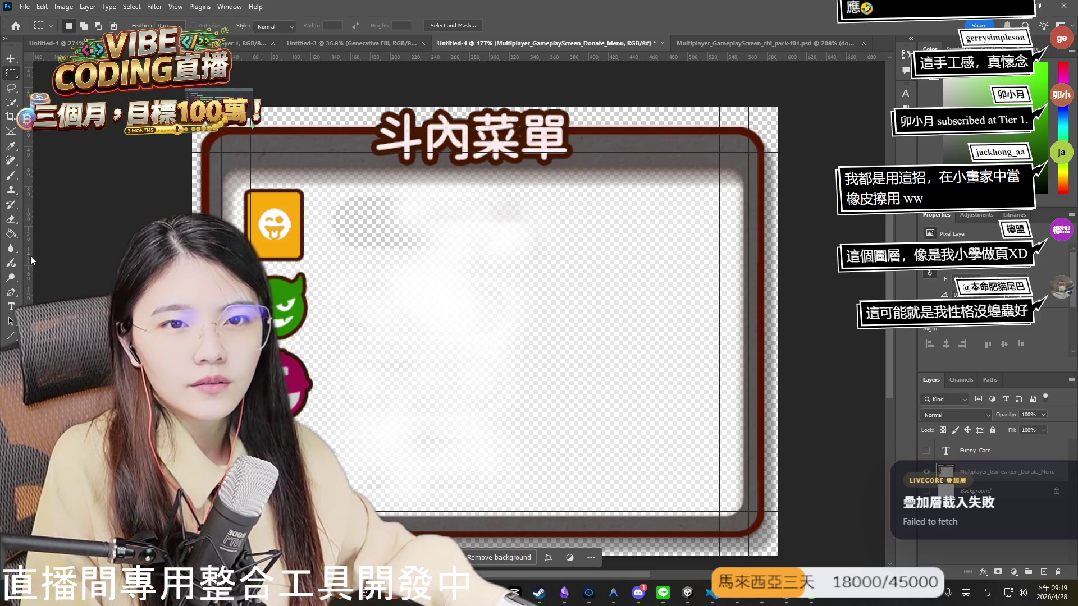
click(10, 204)
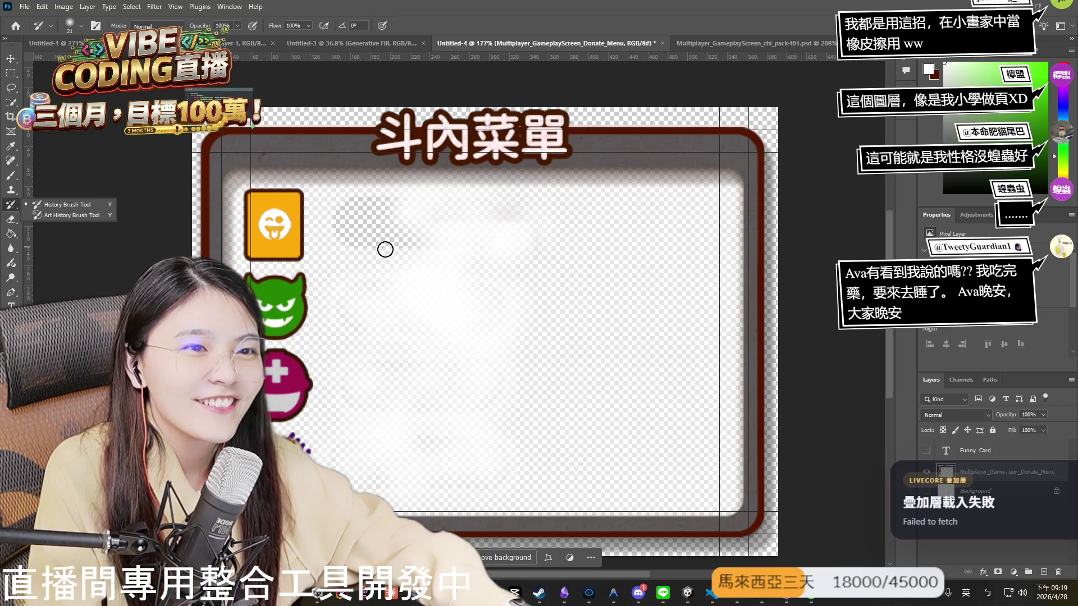
scroll(385, 249, up, 2)
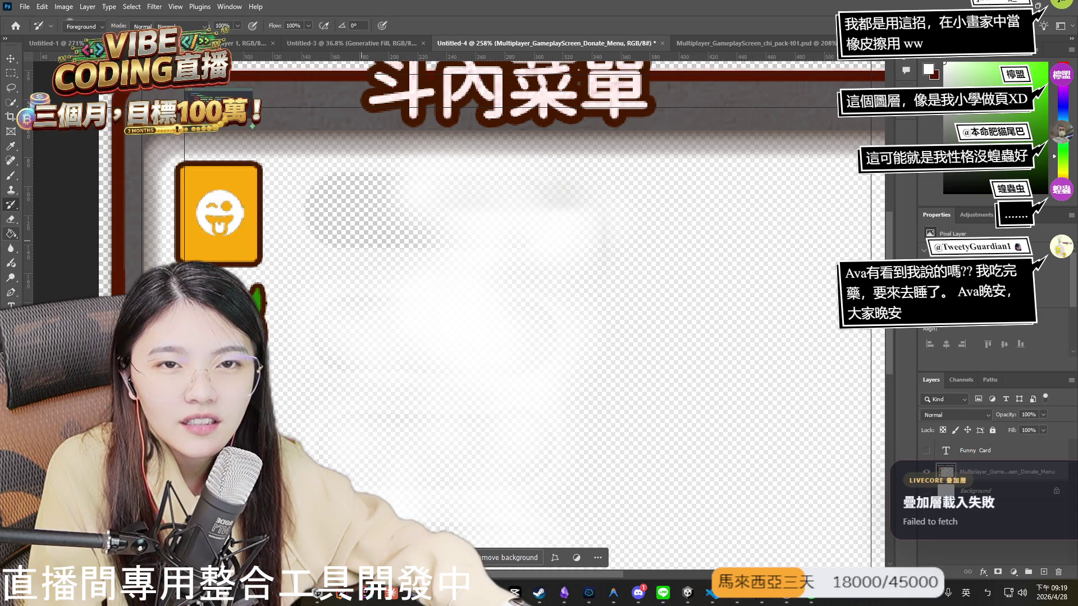
click(11, 190)
scroll(697, 308, down, 2)
scroll(698, 307, down, 1)
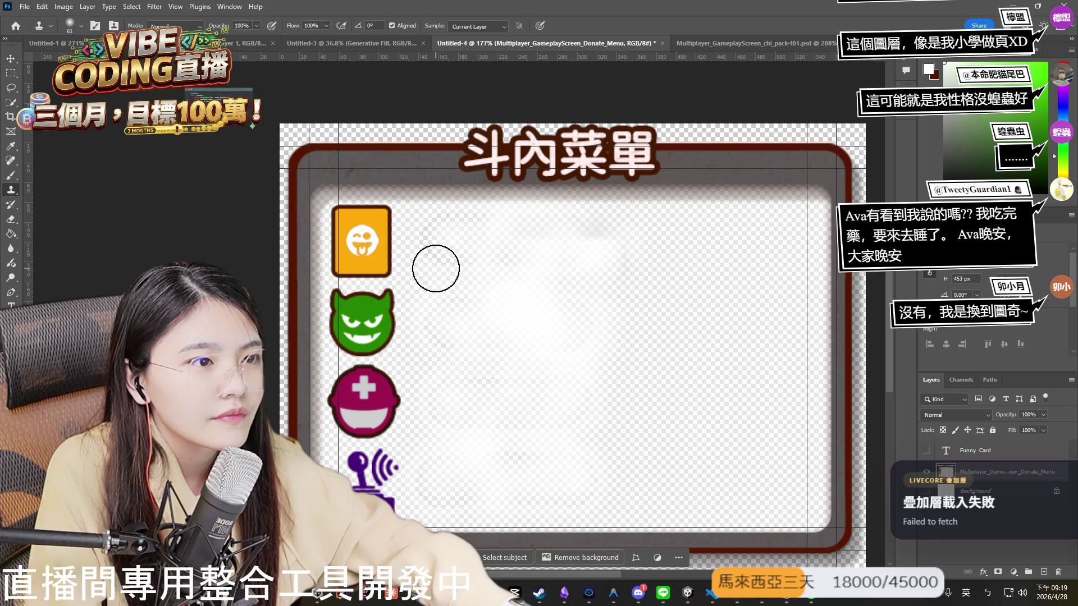
scroll(731, 382, down, 1)
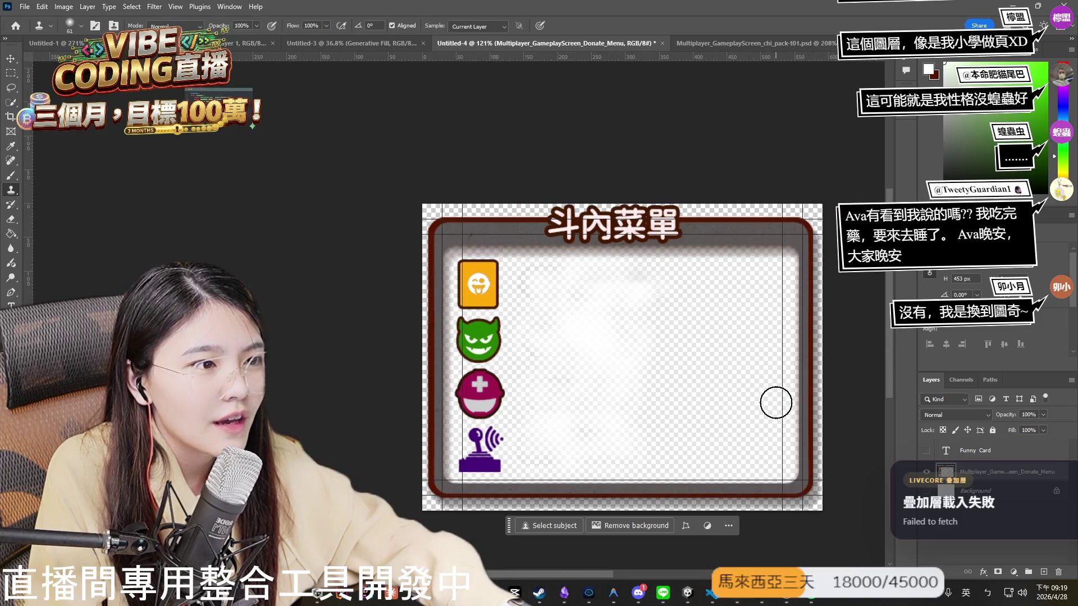
scroll(762, 402, down, 1)
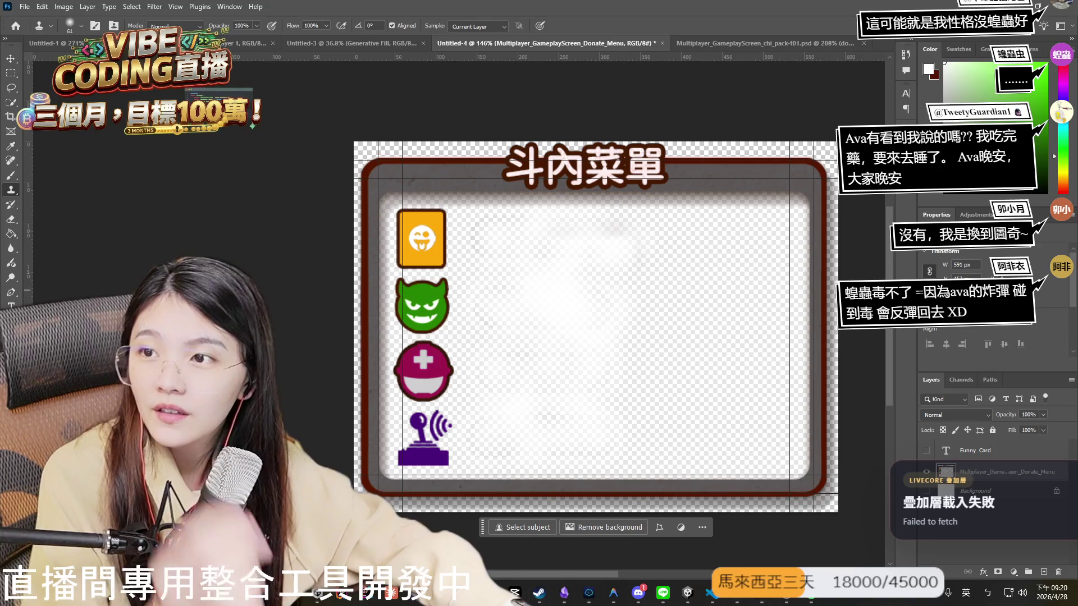
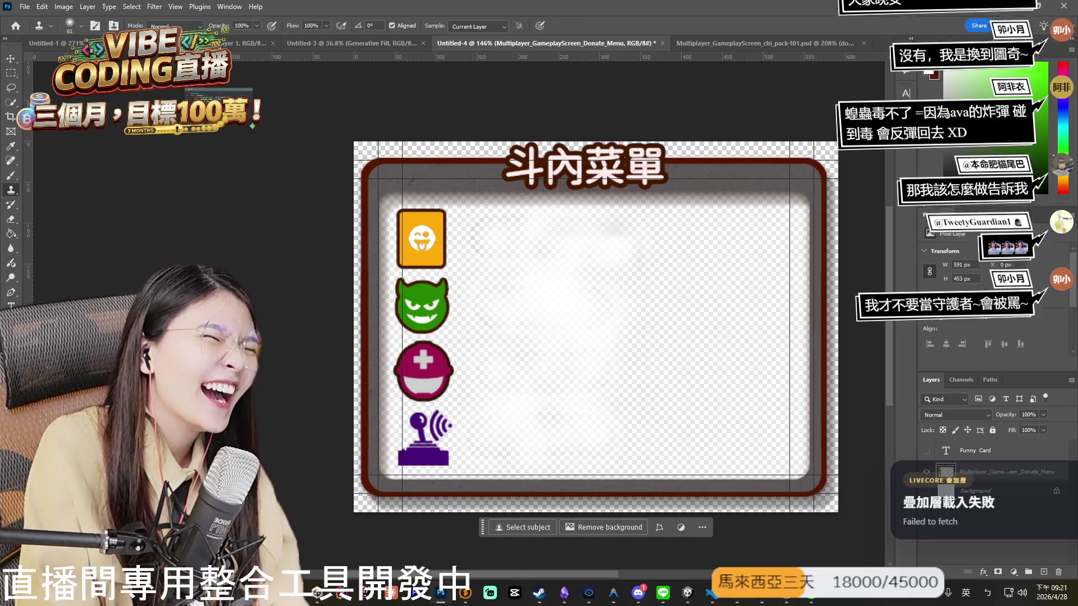
Make the hidden Funny Card text layer visible and pick it on the canvas.
click(926, 451)
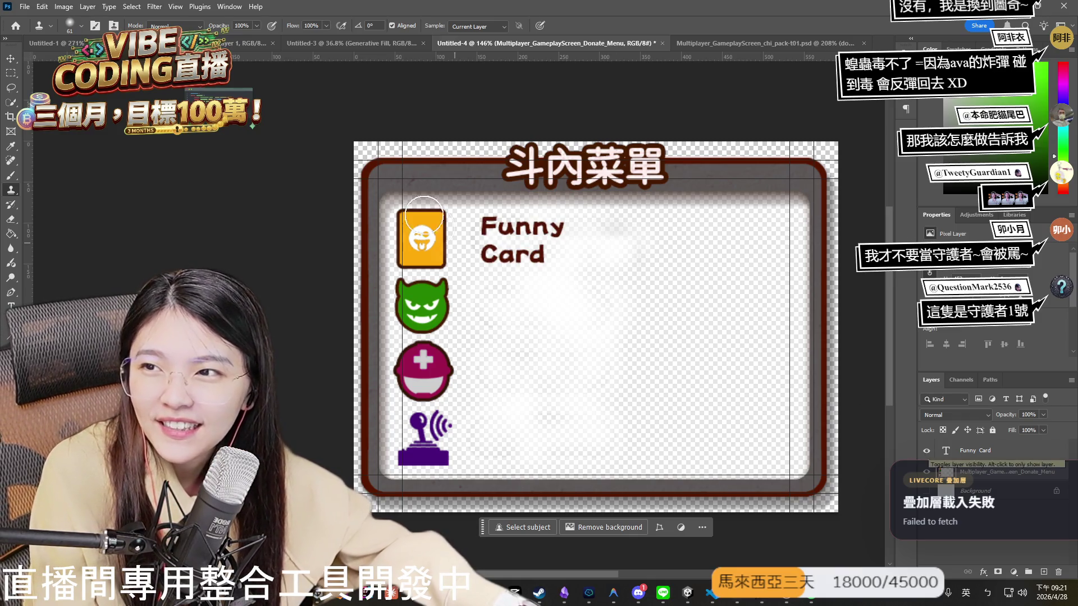
key(ctrl)
key(v)
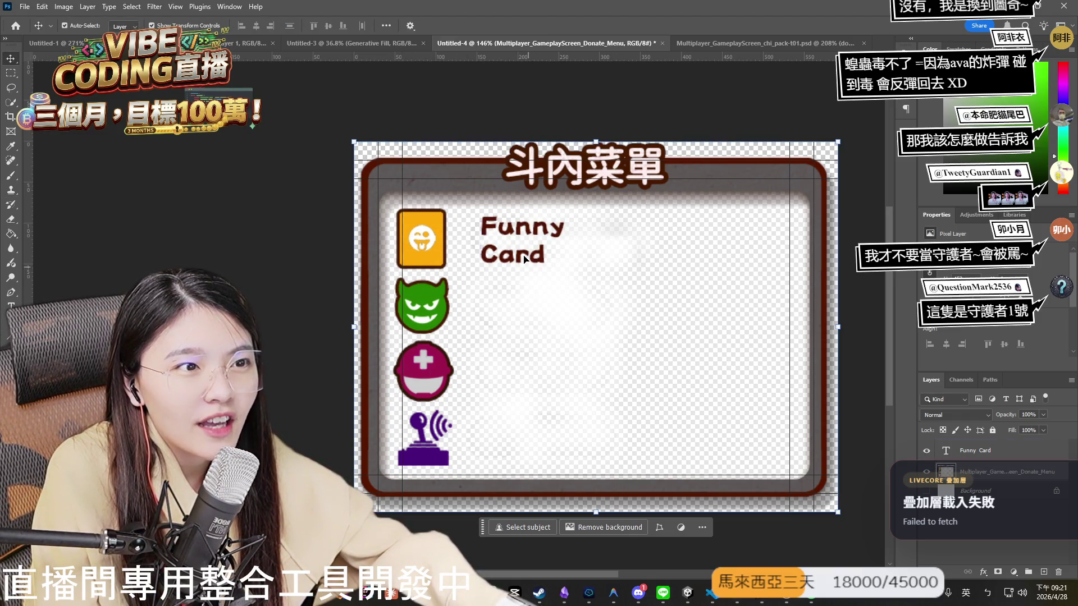
click(547, 259)
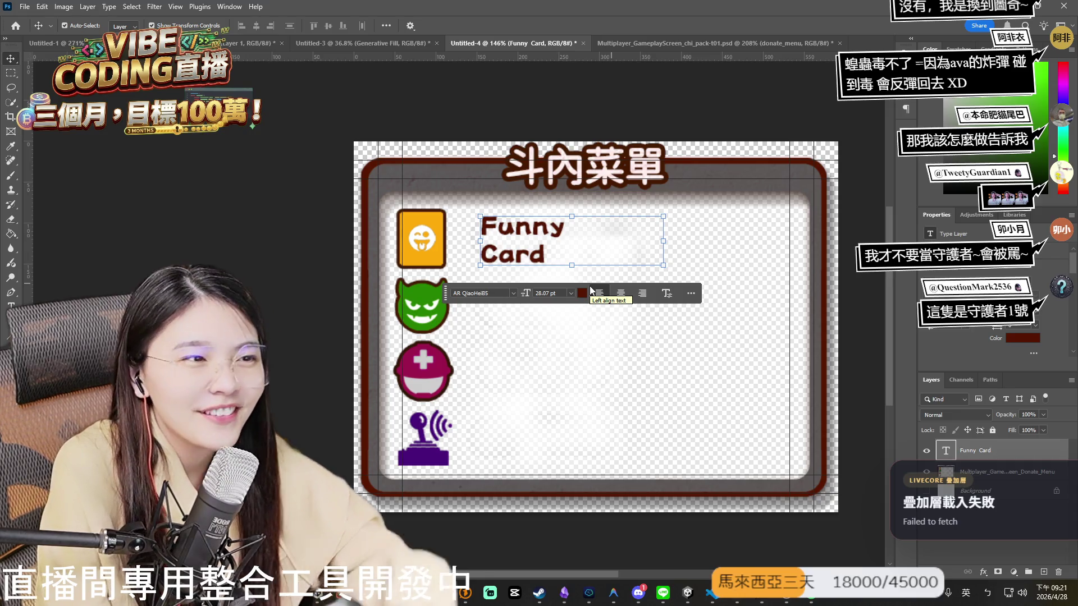
Alt-drag a duplicate of the Funny Card label lower-right on the card.
click(988, 456)
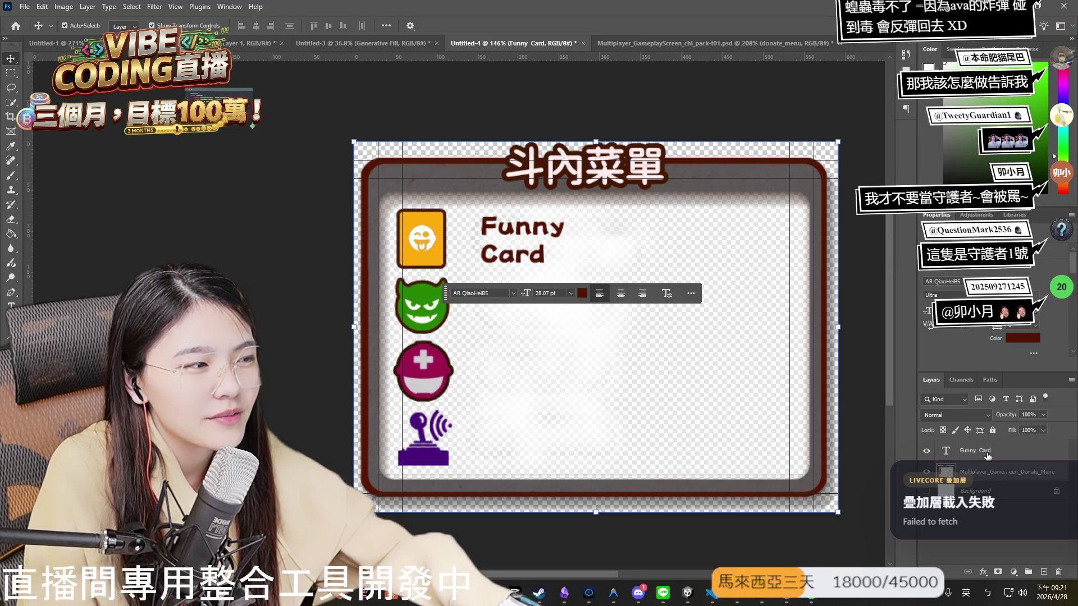
click(988, 455)
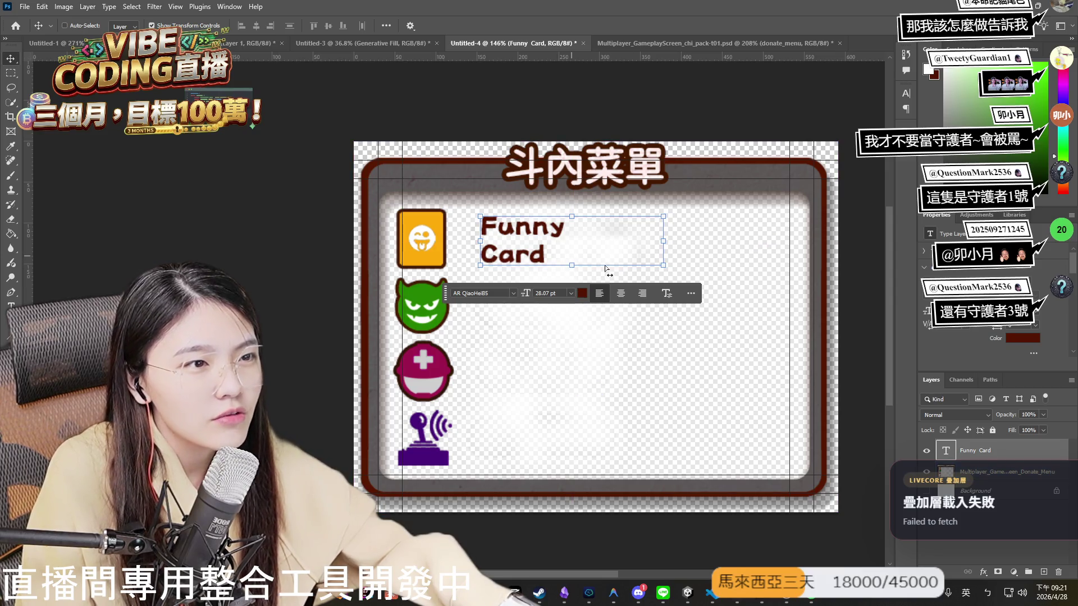
mouse_move(564, 238)
mouse_down()
mouse_move(638, 326)
mouse_move(587, 313)
mouse_up()
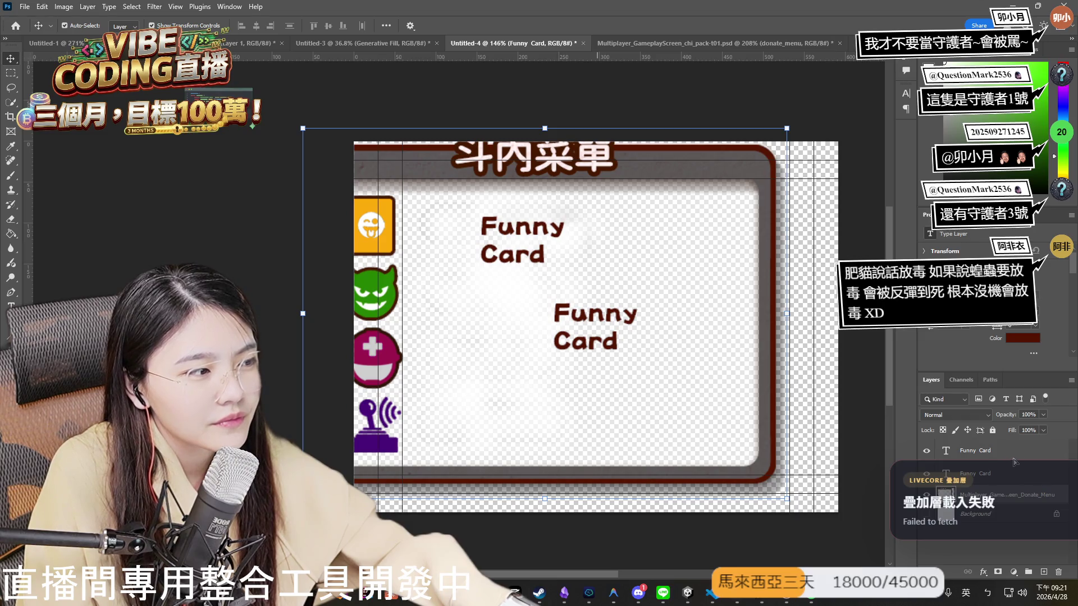
Undo the stray background move and align the copied label beside the green devil icon.
key(ctrl+z)
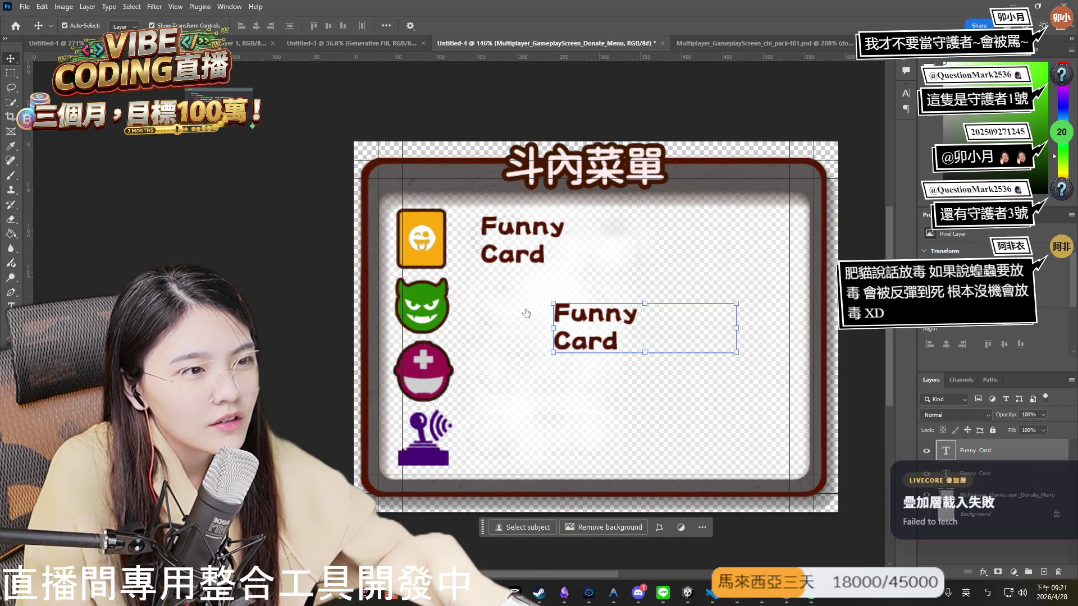
drag(626, 335, 527, 313)
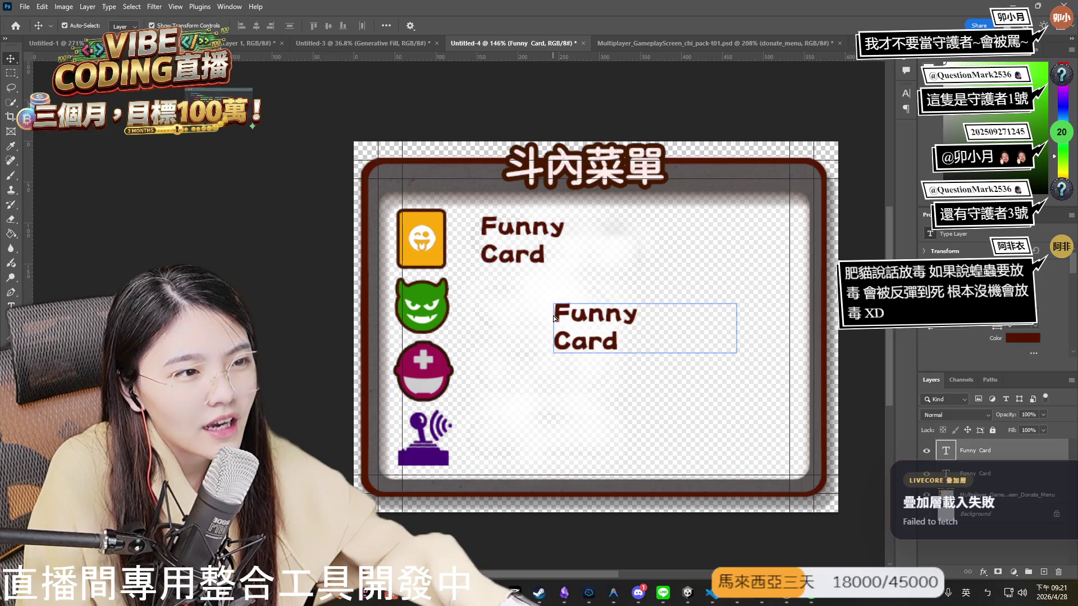
key(shift+Right)
key(shift+Right)
key(shift+Right)
key(Right)
key(Right)
key(Right)
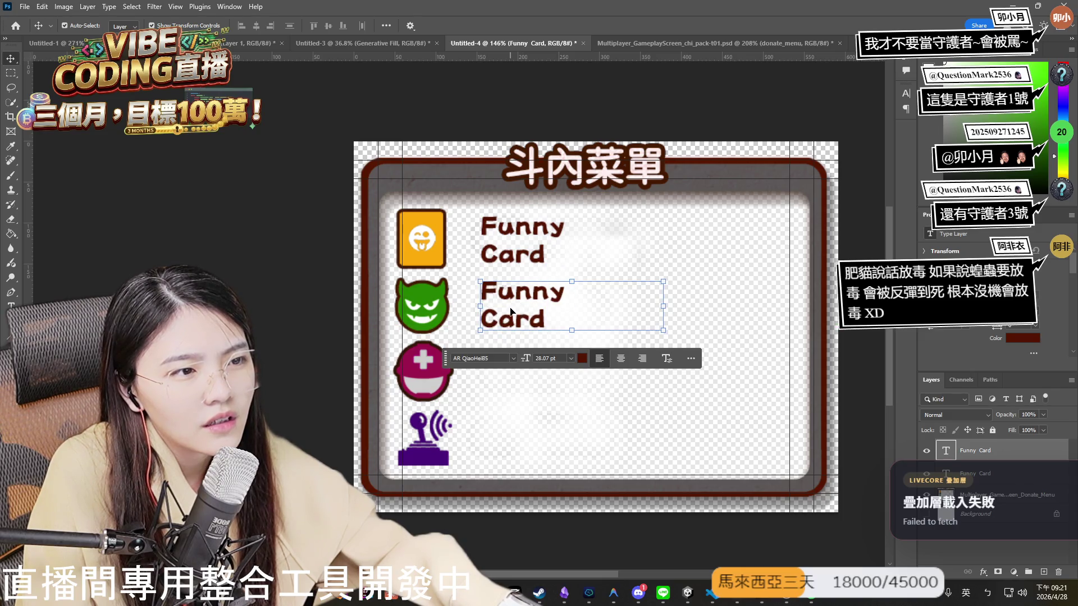
Select the copied label's text for editing, then bring up the Gemini card image for reference.
double_click(511, 308)
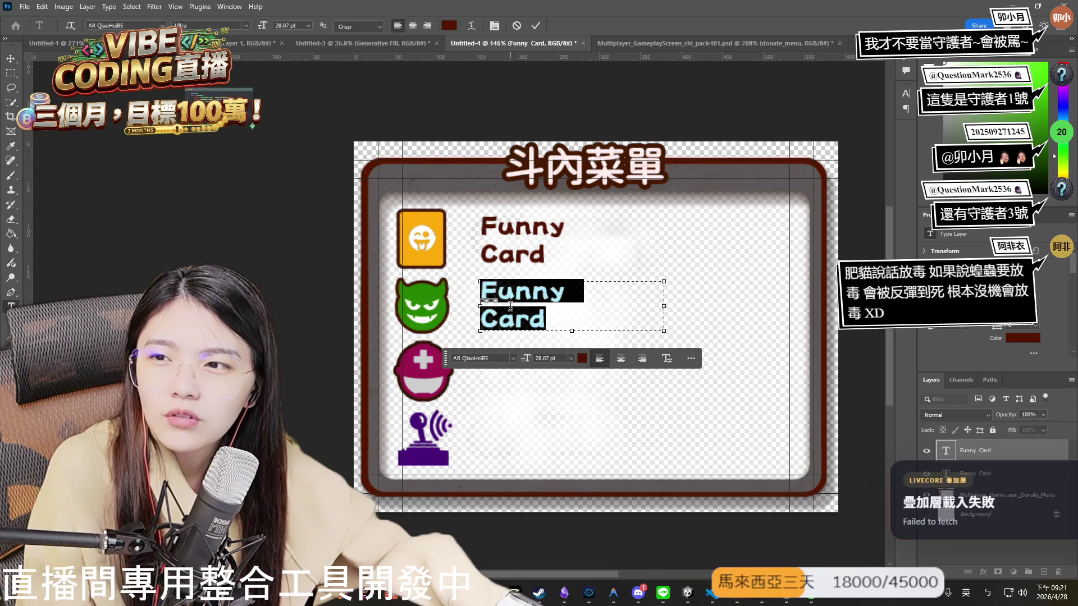
click(575, 310)
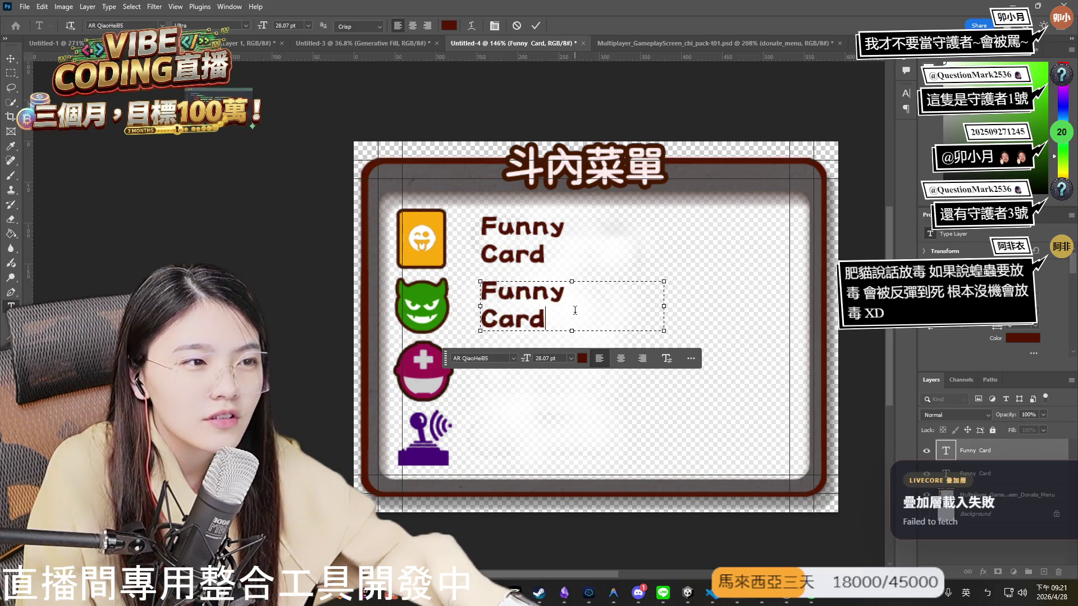
shift+click(477, 289)
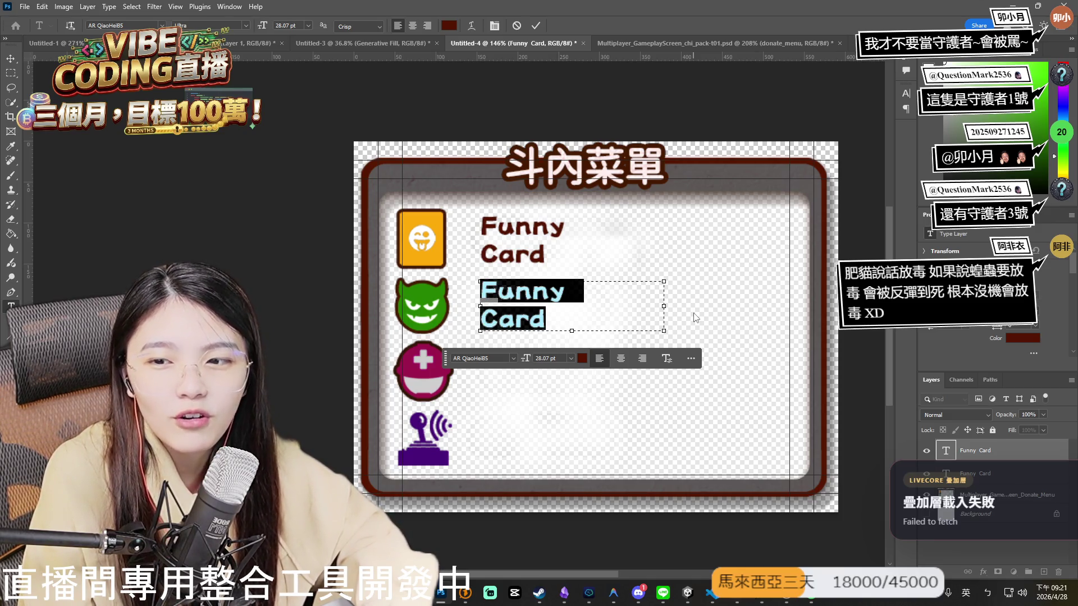
drag(561, 315, 487, 299)
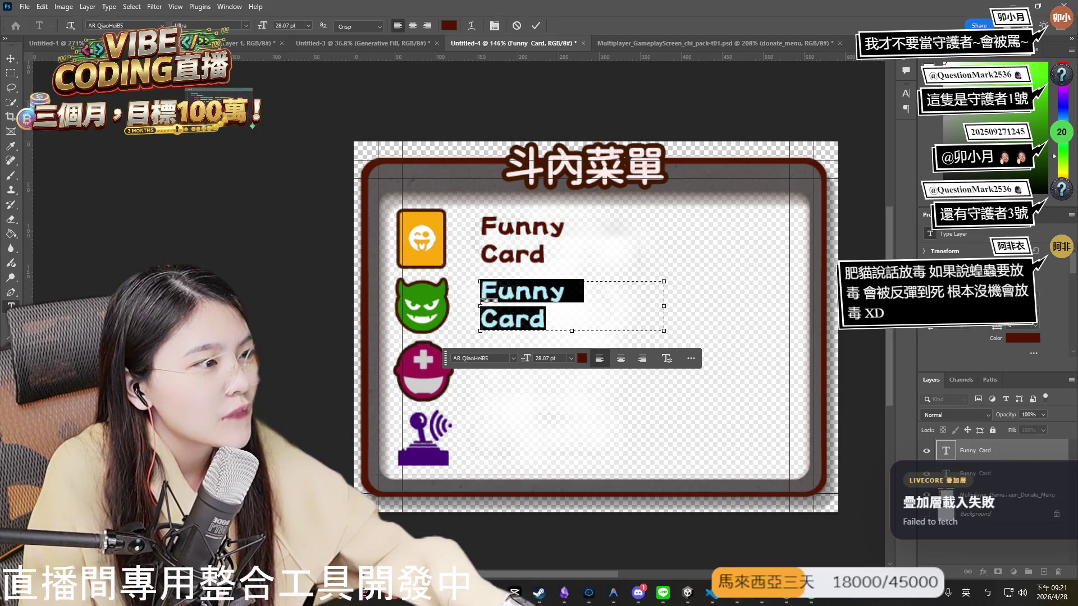
key(shift)
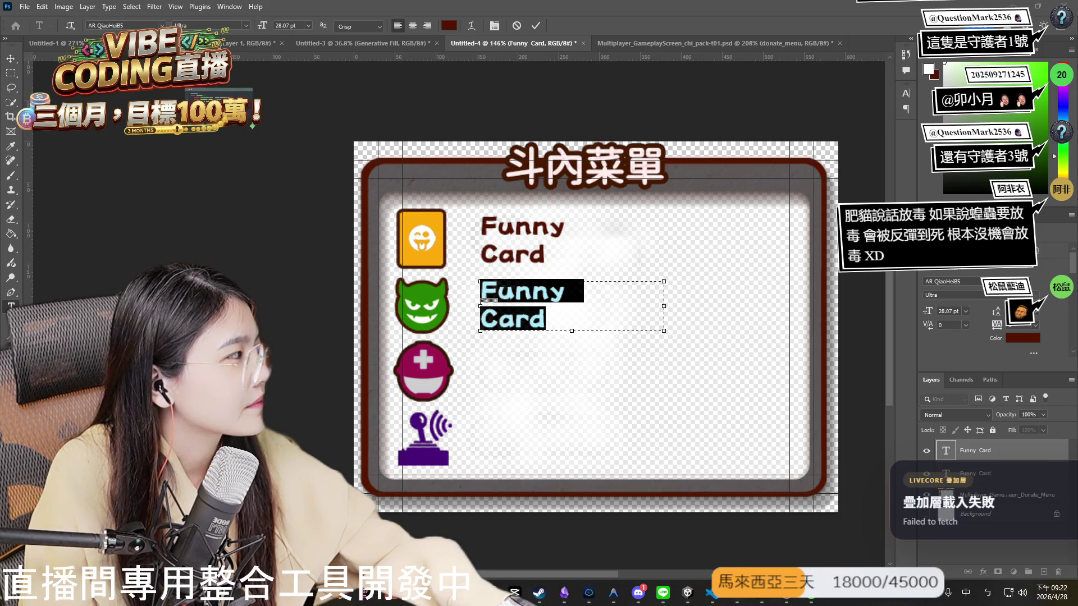
key(alt+Tab)
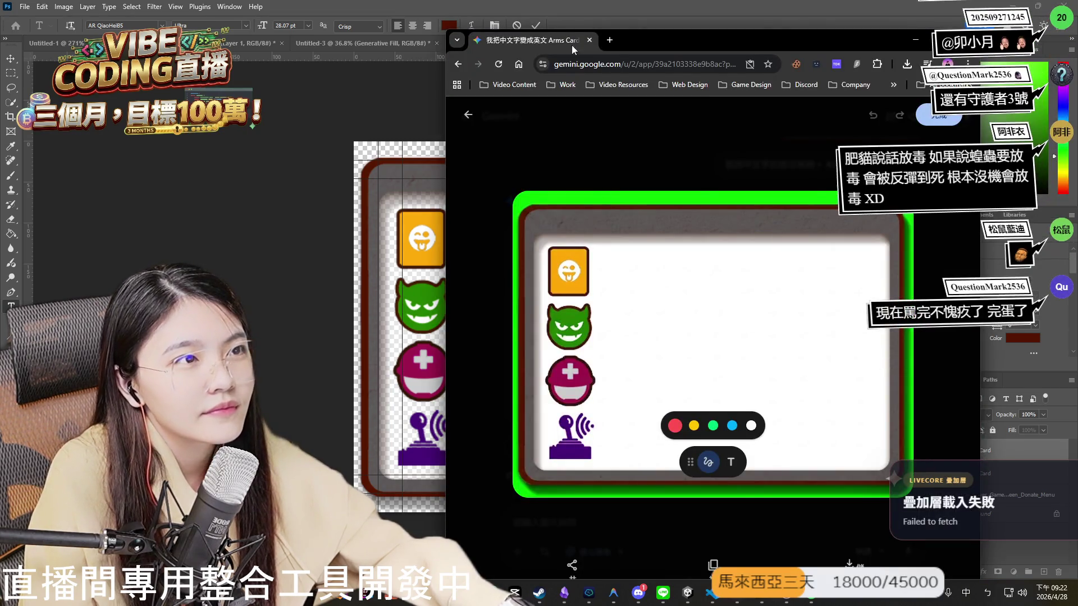
key(alt+Tab)
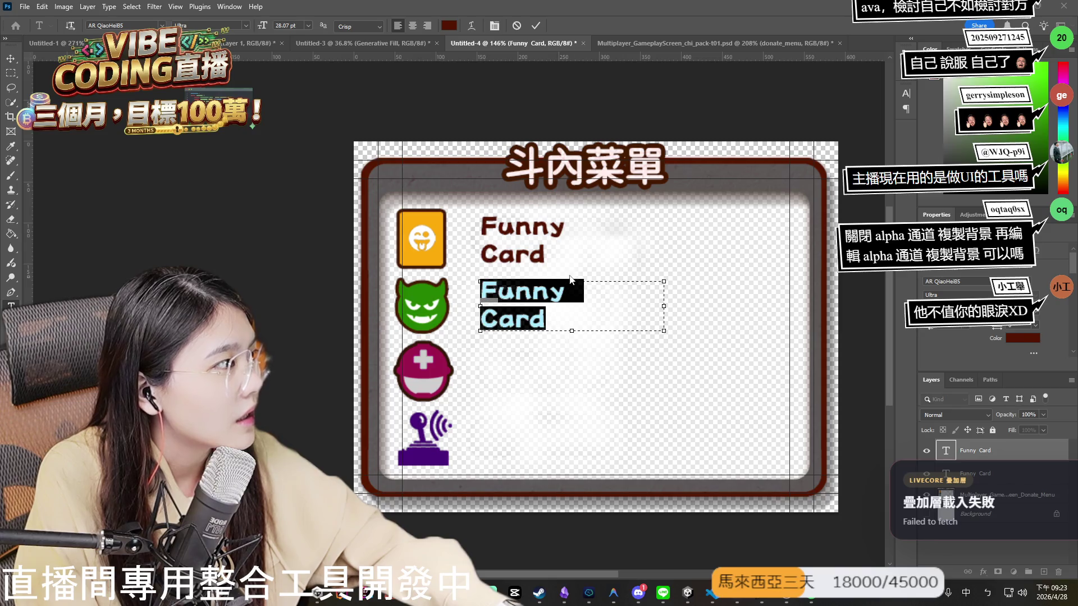
Highlight only 'Funny' in the second label, then bring the Unity editor forward.
drag(564, 292, 450, 279)
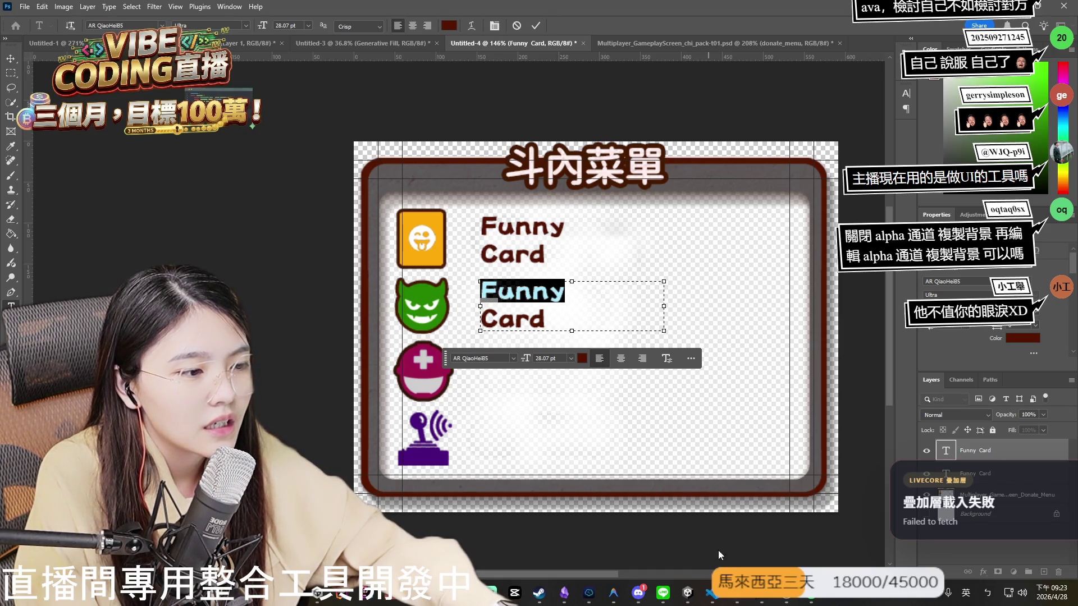
click(686, 591)
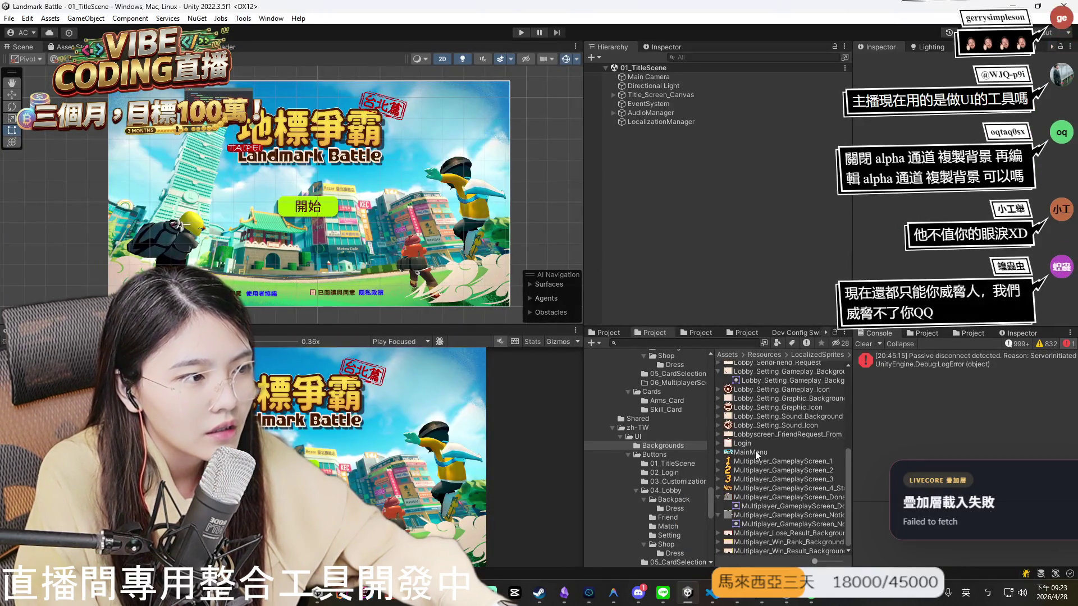
Browse the Unity fonts, localized sprites and Resources > Environments folders, then return to Photoshop.
scroll(679, 426, up, 8)
scroll(657, 457, up, 5)
click(696, 332)
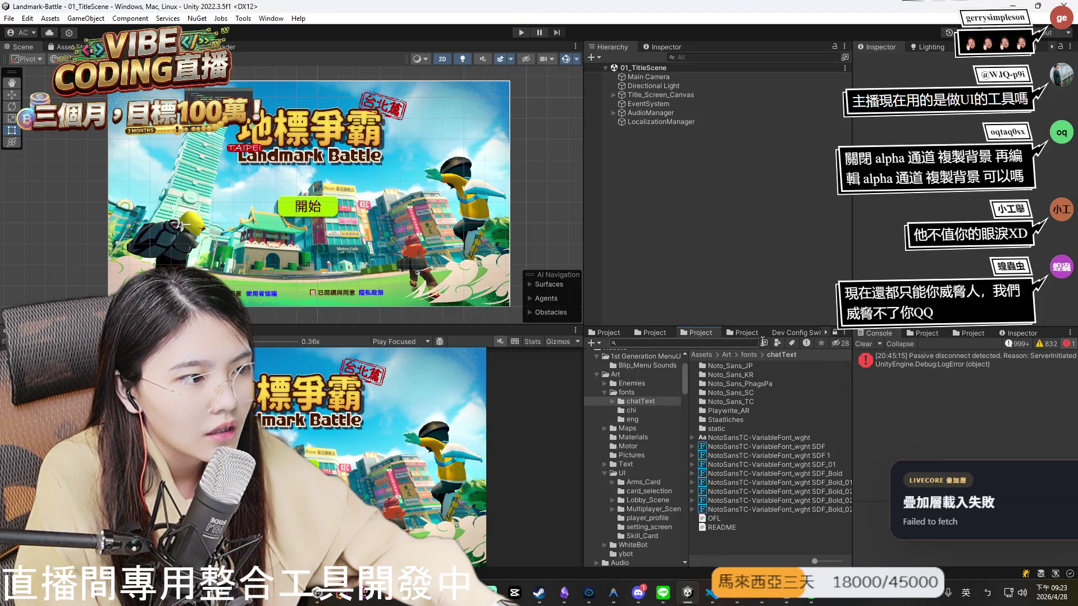
click(651, 332)
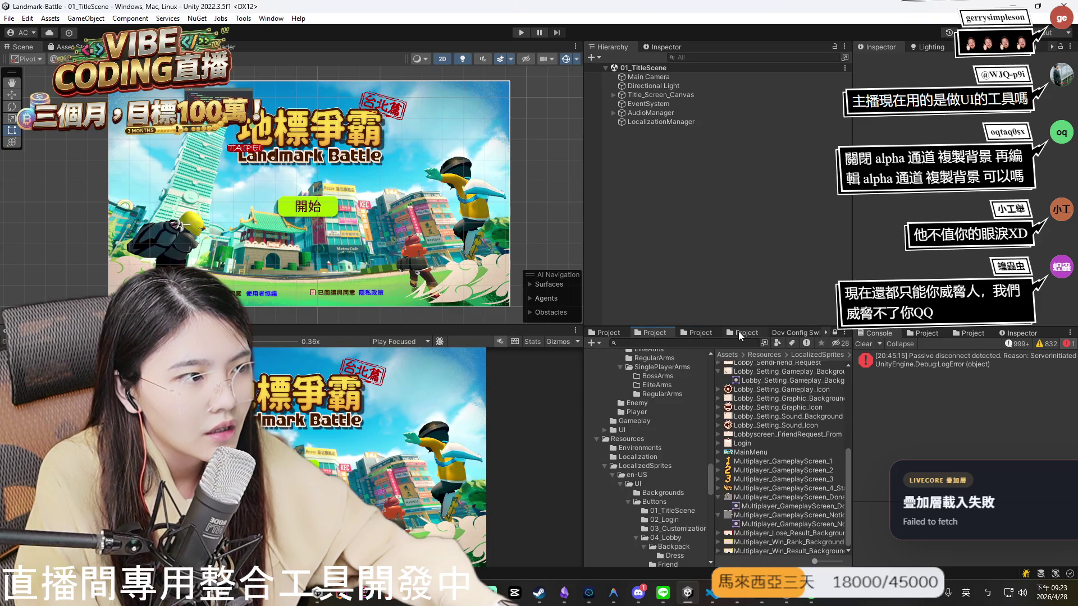
click(739, 333)
scroll(651, 499, down, 2)
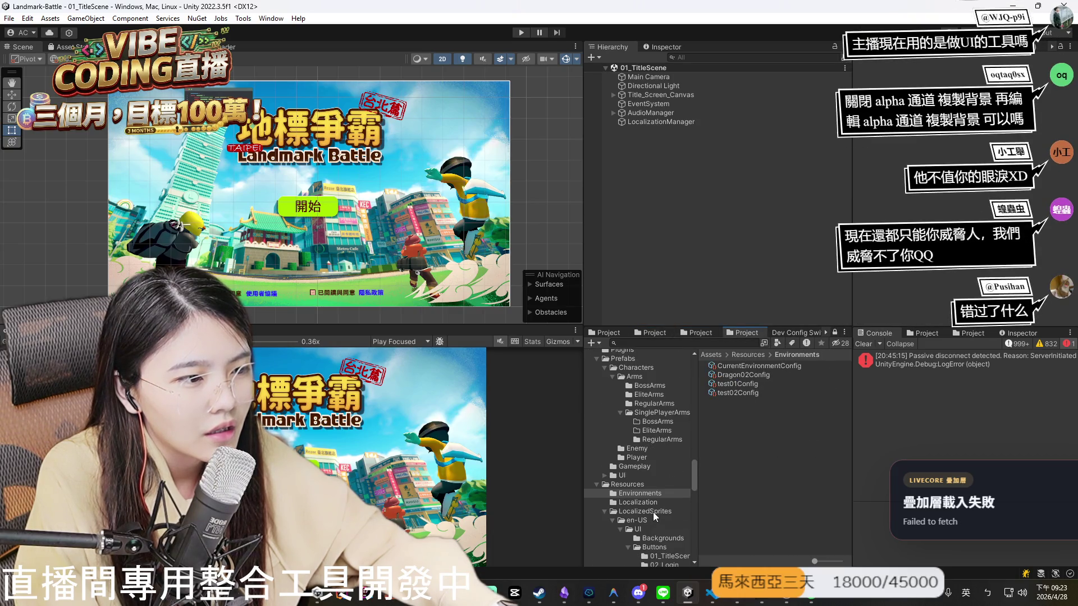
scroll(655, 510, up, 2)
scroll(655, 511, up, 2)
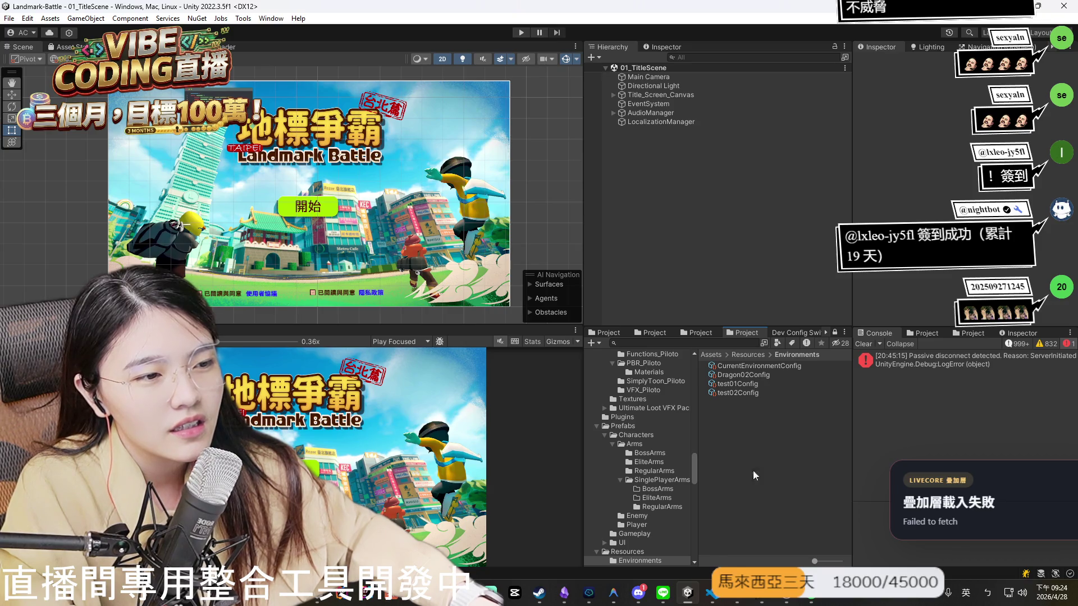
key(alt+Tab)
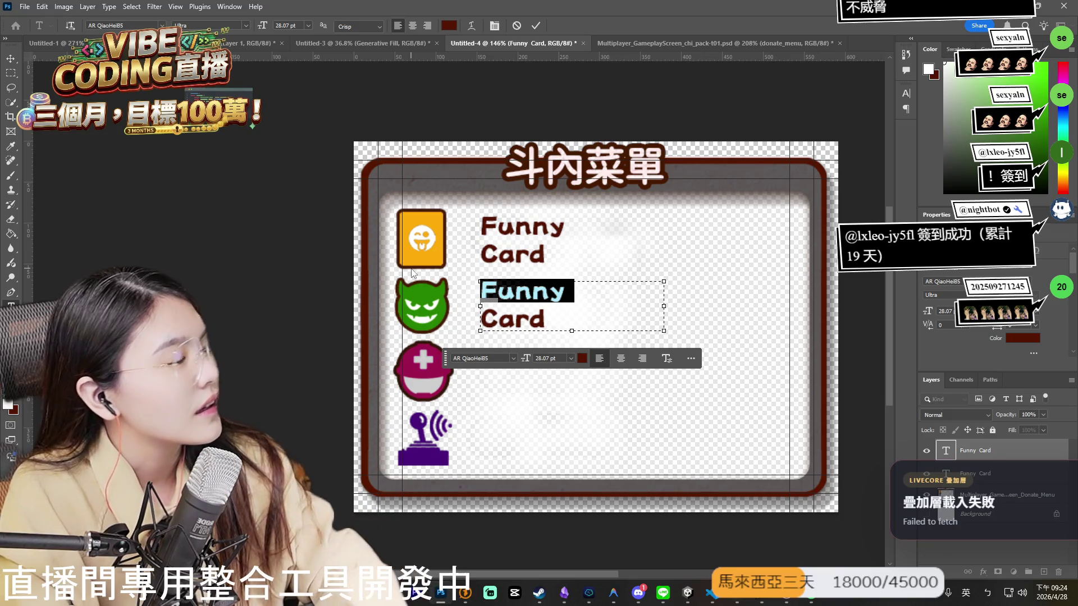
Rewrite the devil-icon label from 'Funny Card' to 'Generate Elite Arms' and commit it.
text(Elite)
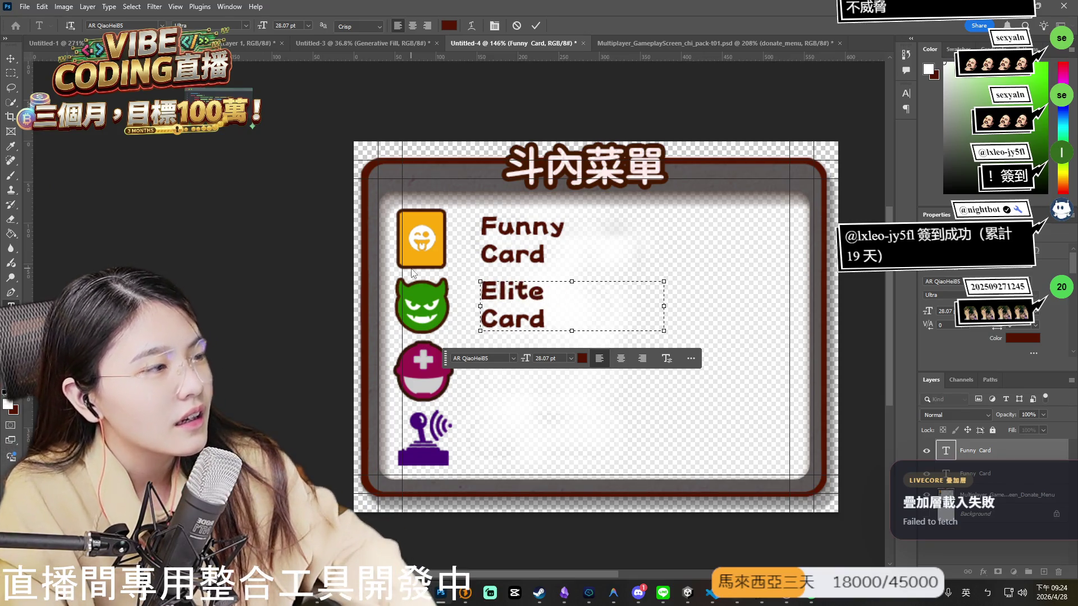
key(Down)
key(Left)
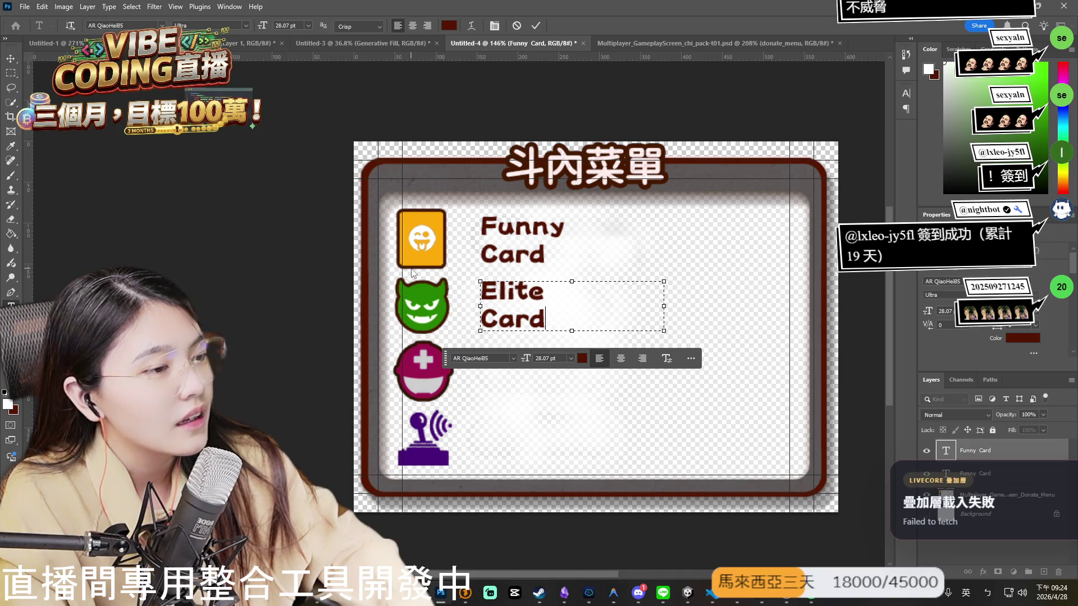
key(BackSpace)
key(BackSpace)
key(BackSpace)
key(BackSpace)
text(Mons)
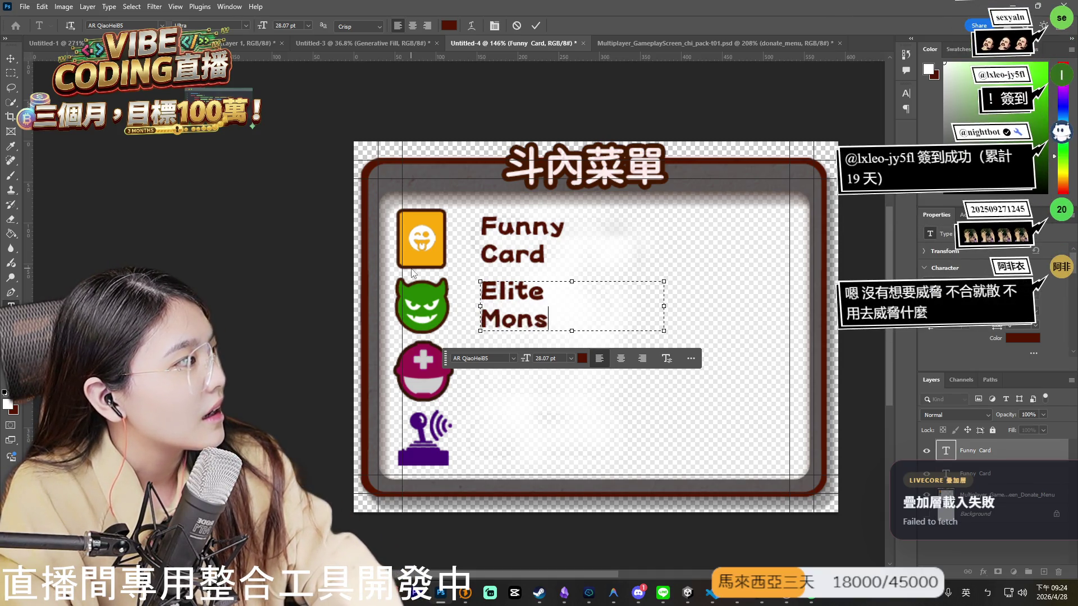
text(te)
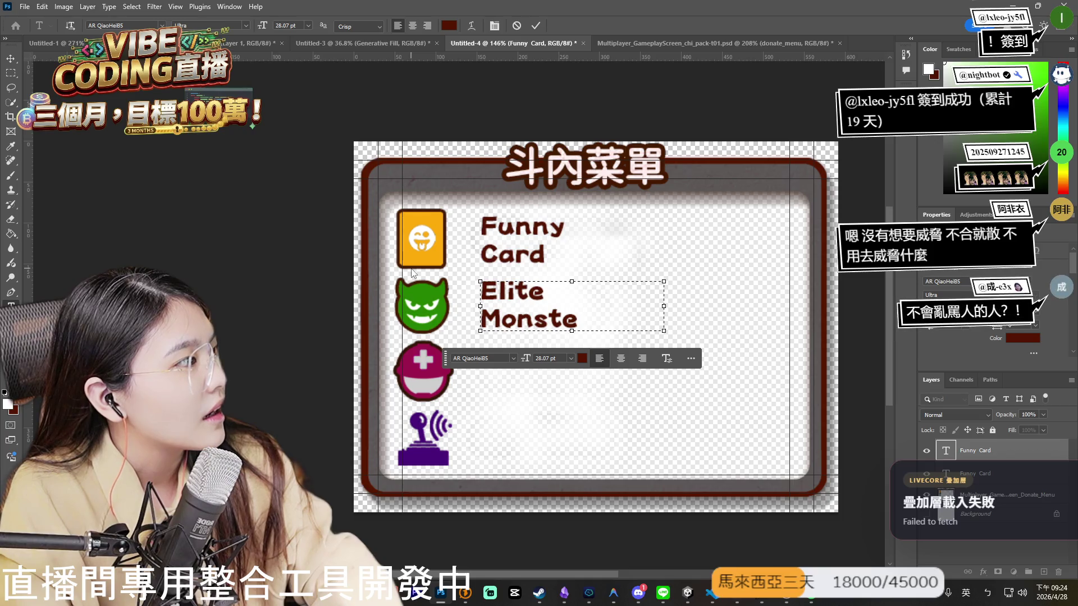
key(BackSpace)
key(BackSpace)
key(BackSpace)
text(Elite Arms)
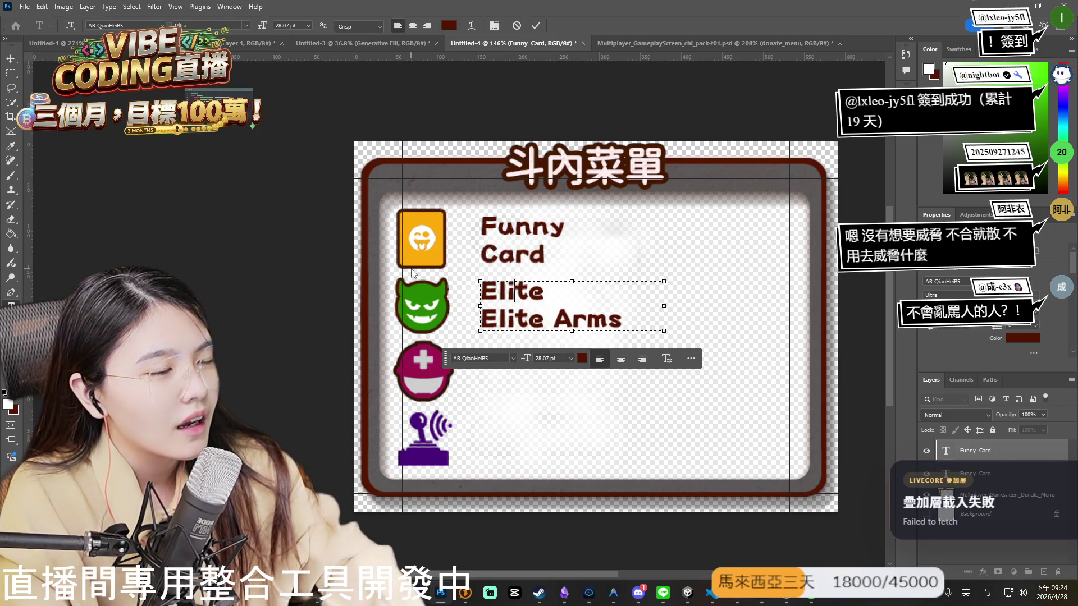
key(BackSpace)
key(BackSpace)
key(BackSpace)
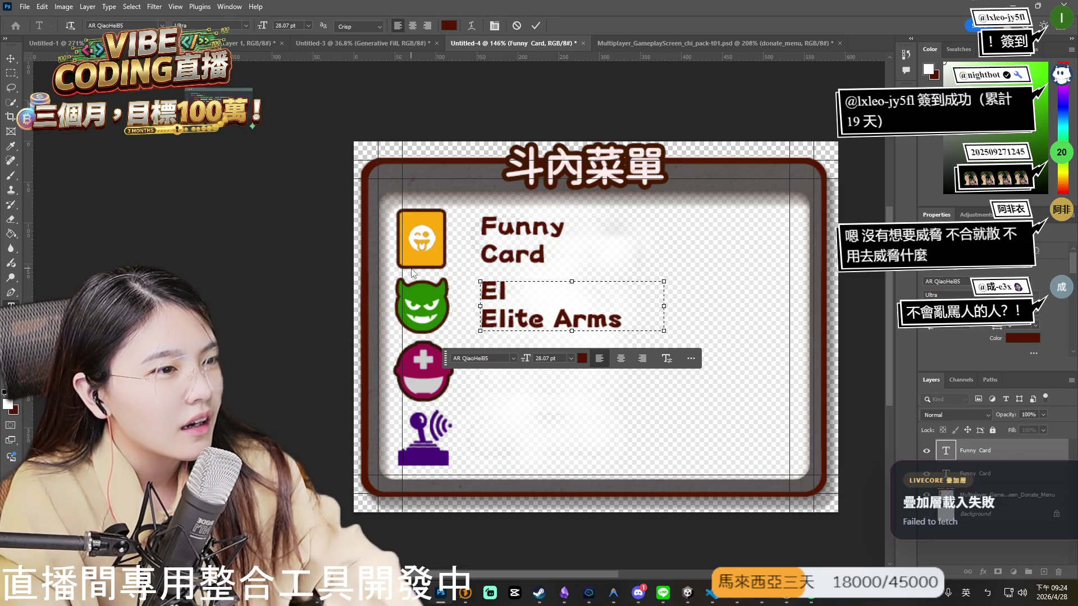
key(BackSpace)
text(G)
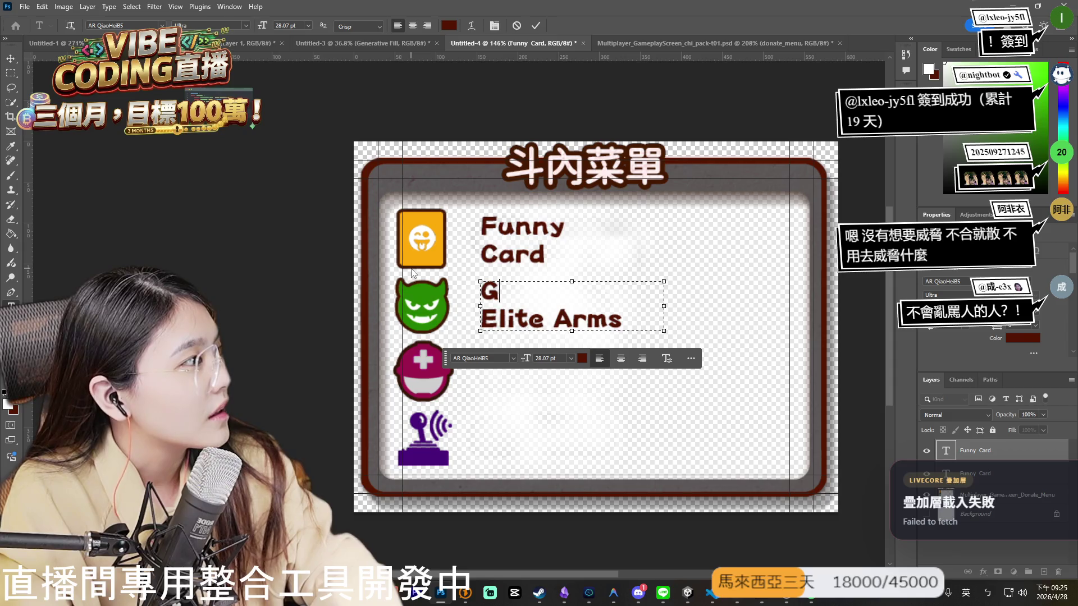
text(enerate)
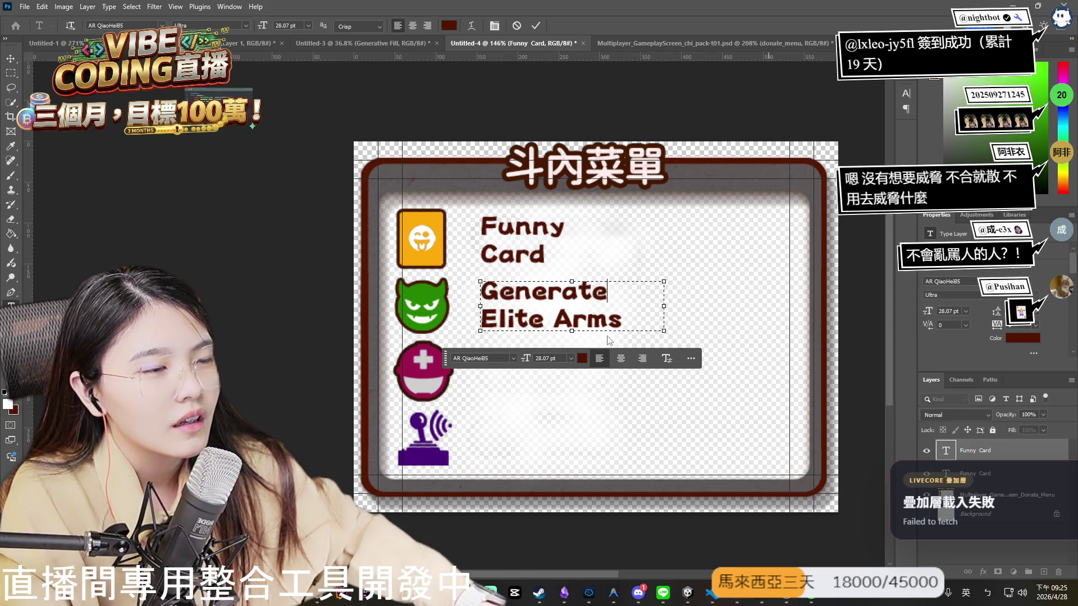
key(ctrl+Return)
key(v)
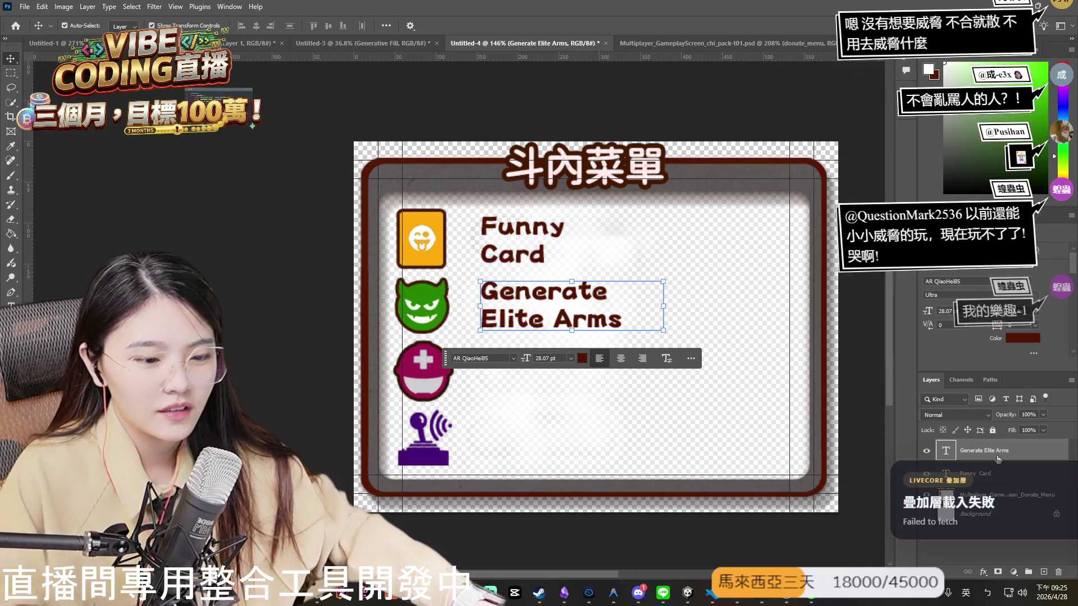
Duplicate the Generate Elite Arms label beside the magenta helmet icon, ready to edit.
drag(764, 413, 809, 436)
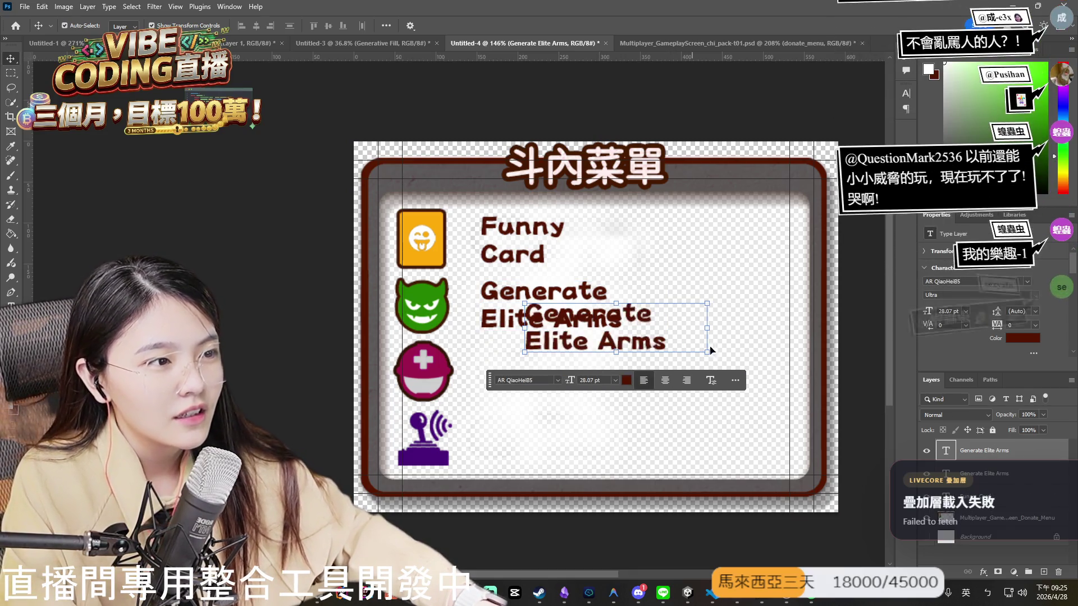
drag(648, 354, 619, 393)
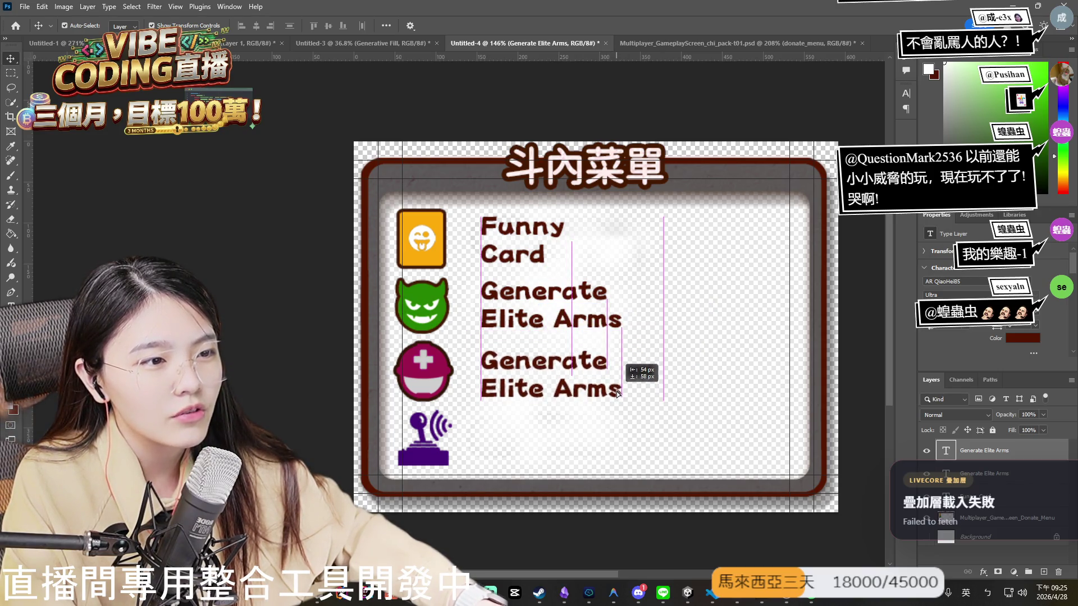
double_click(618, 393)
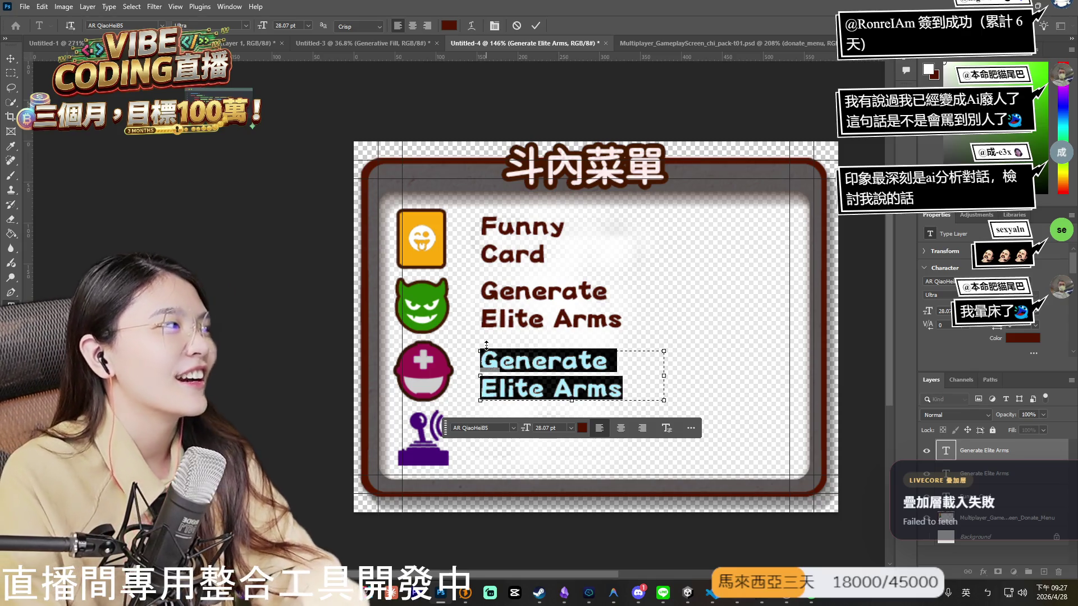
Retype the helmet-icon label as 'Donation Rescue' and commit the edit.
text(Do)
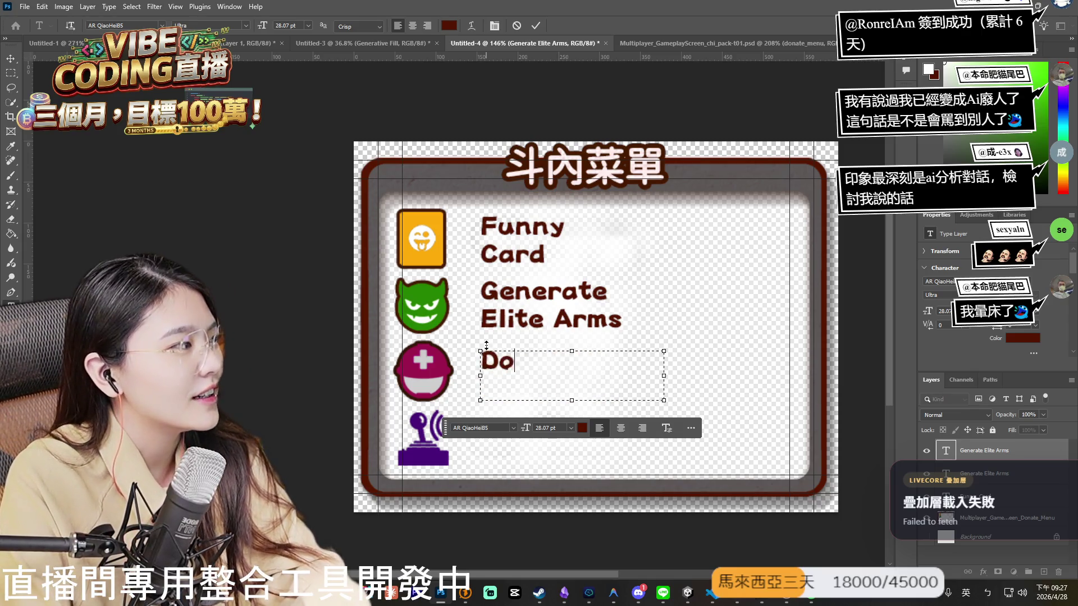
text(nation Rescue)
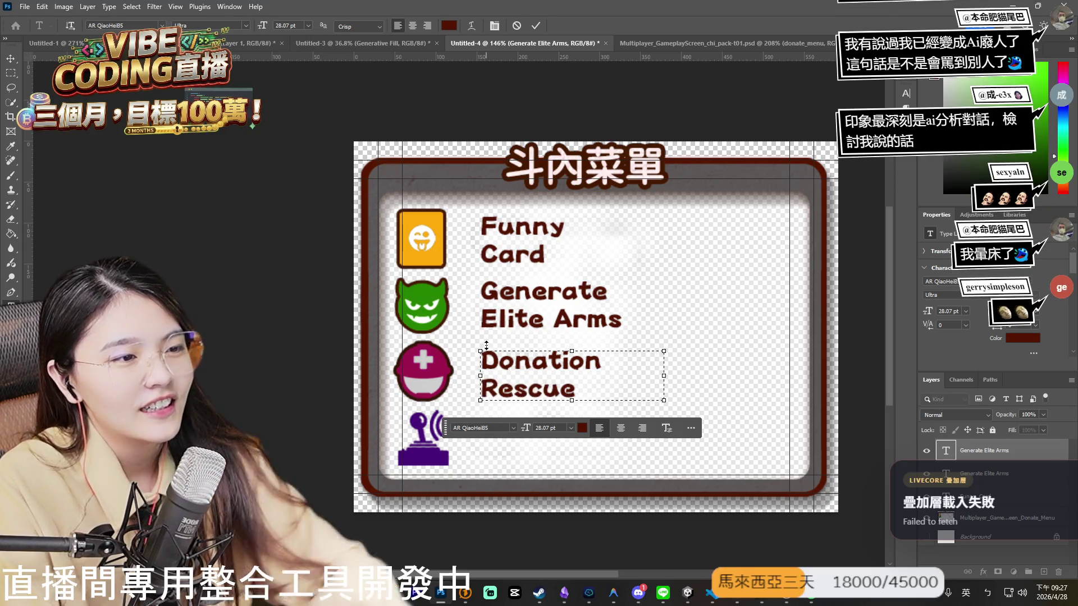
click(1011, 491)
key(v)
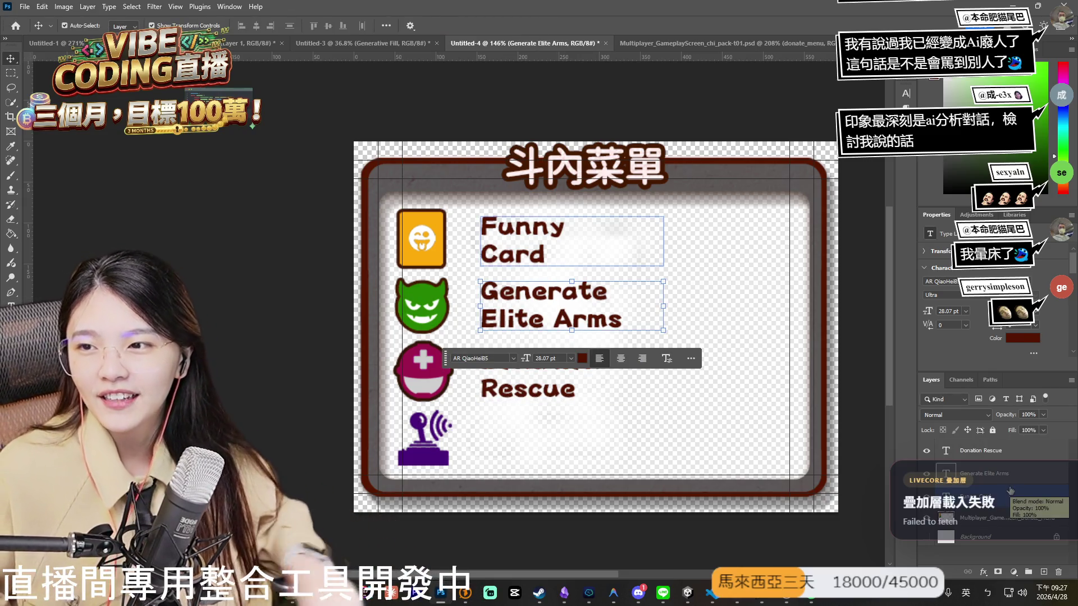
Check the Donation Rescue and Generate Elite Arms layers by selecting each in turn.
click(559, 386)
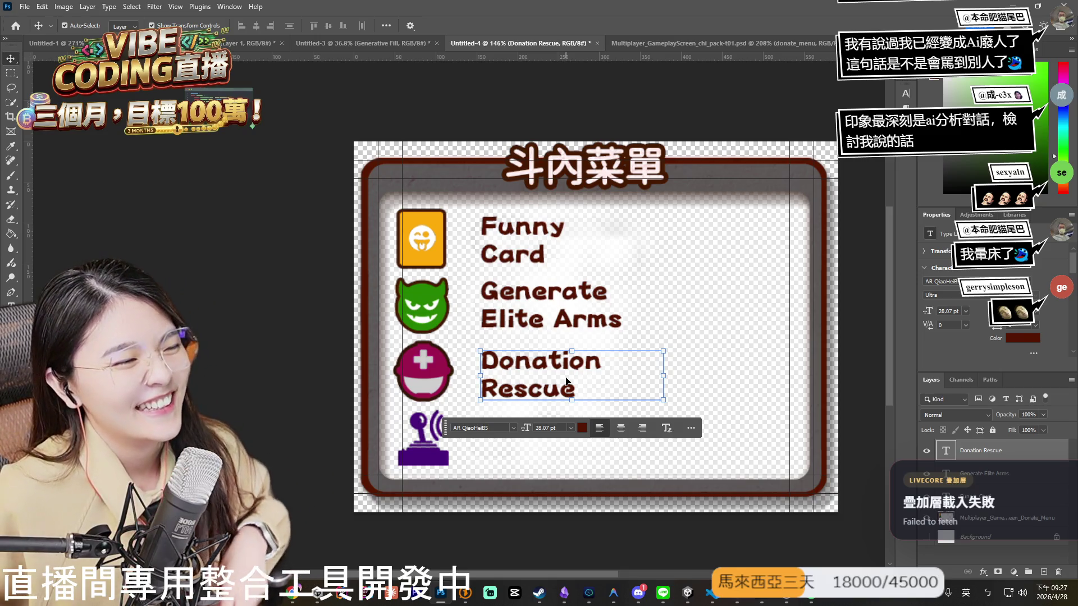
click(1030, 473)
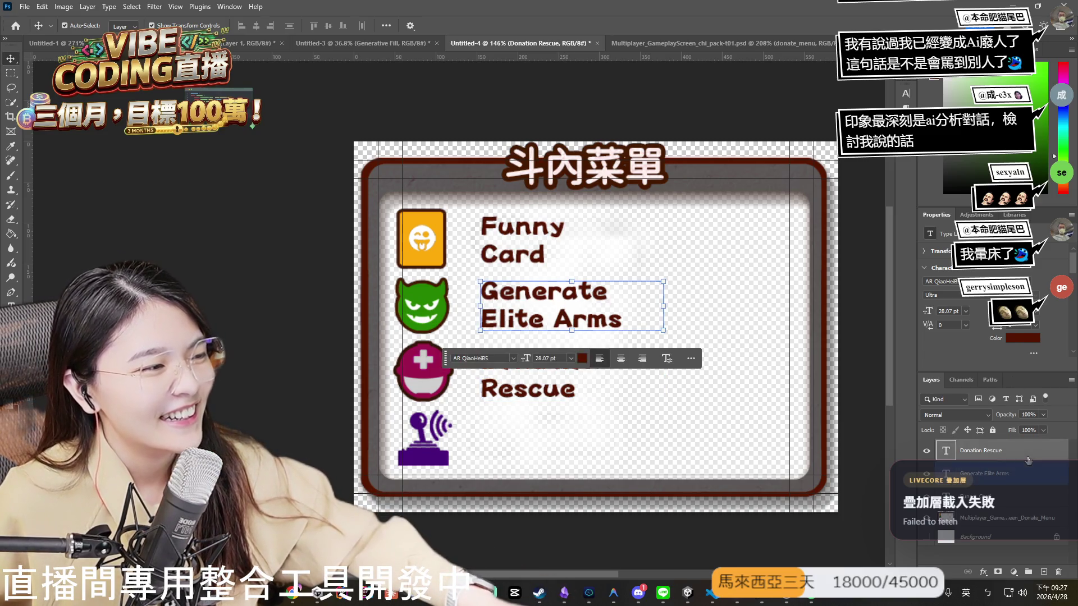
click(997, 452)
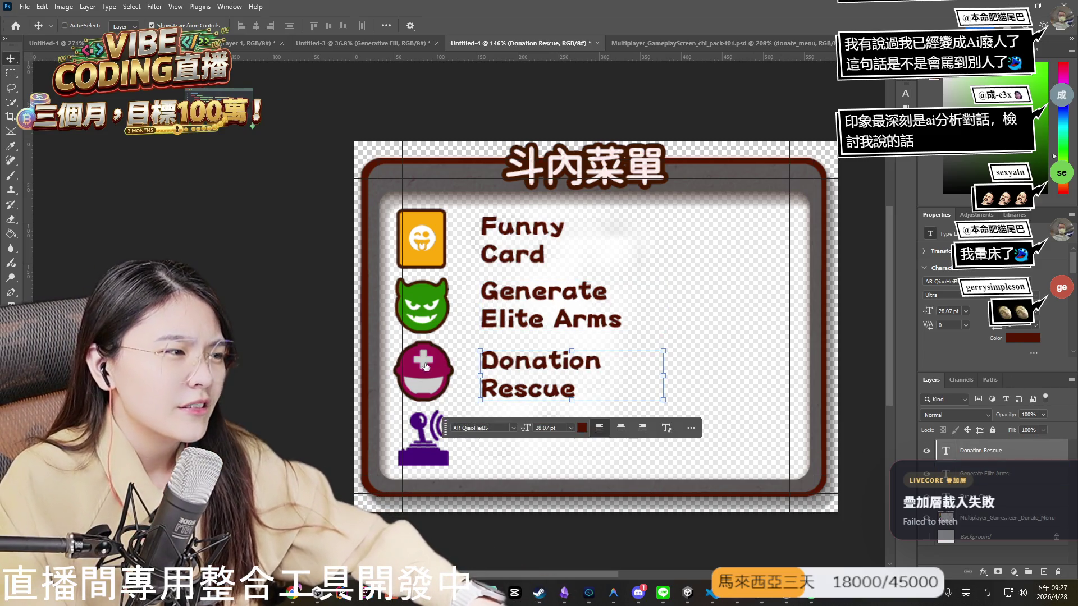
Copy the Donation Rescue label beside the purple joystick icon and clear its text.
mouse_move(567, 384)
alt+mouse_down()
mouse_move(604, 413)
mouse_move(561, 445)
alt+mouse_up()
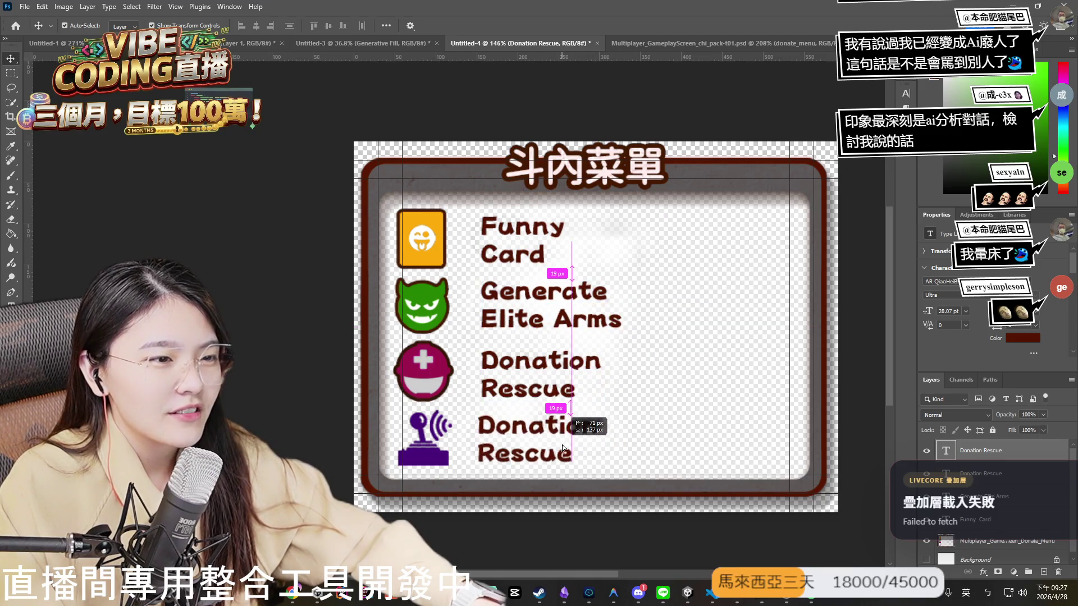
double_click(516, 449)
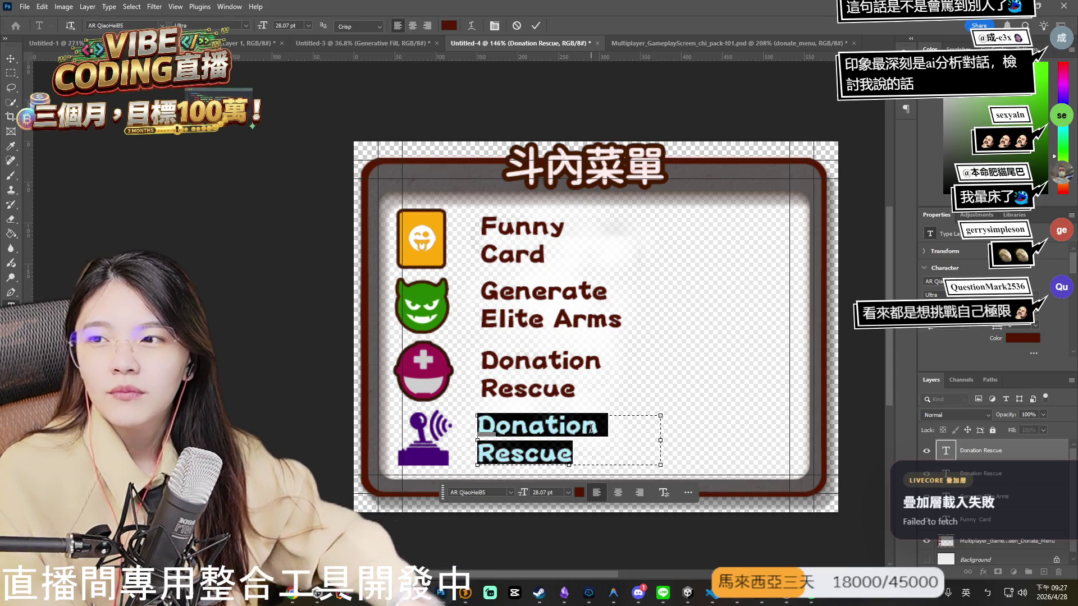
text(f)
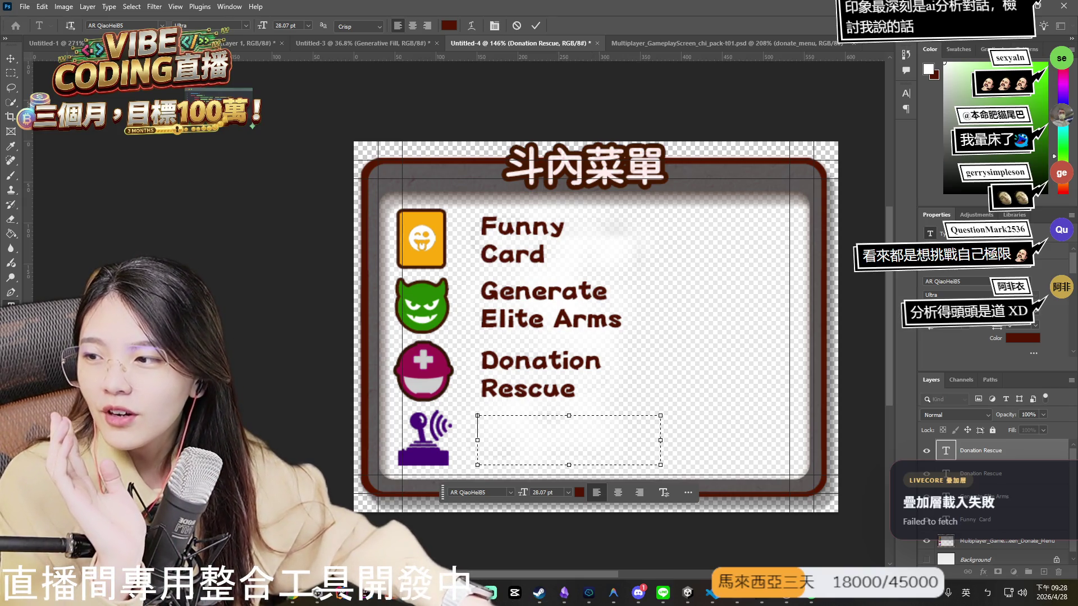
key(shift)
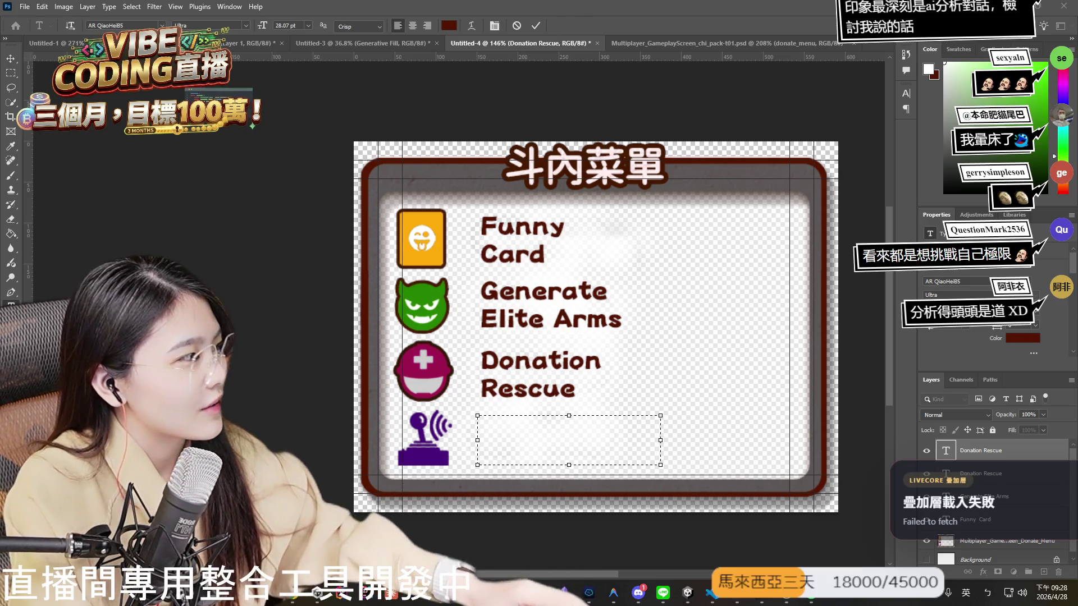
click(512, 438)
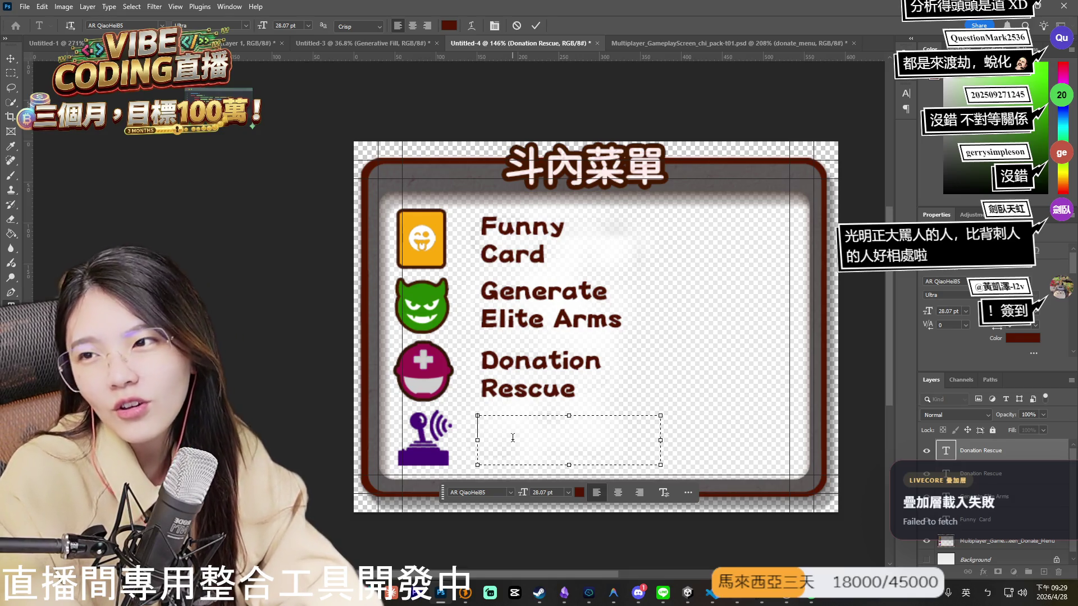
Type 'Control Interference' as the joystick-icon label and commit it.
text(C)
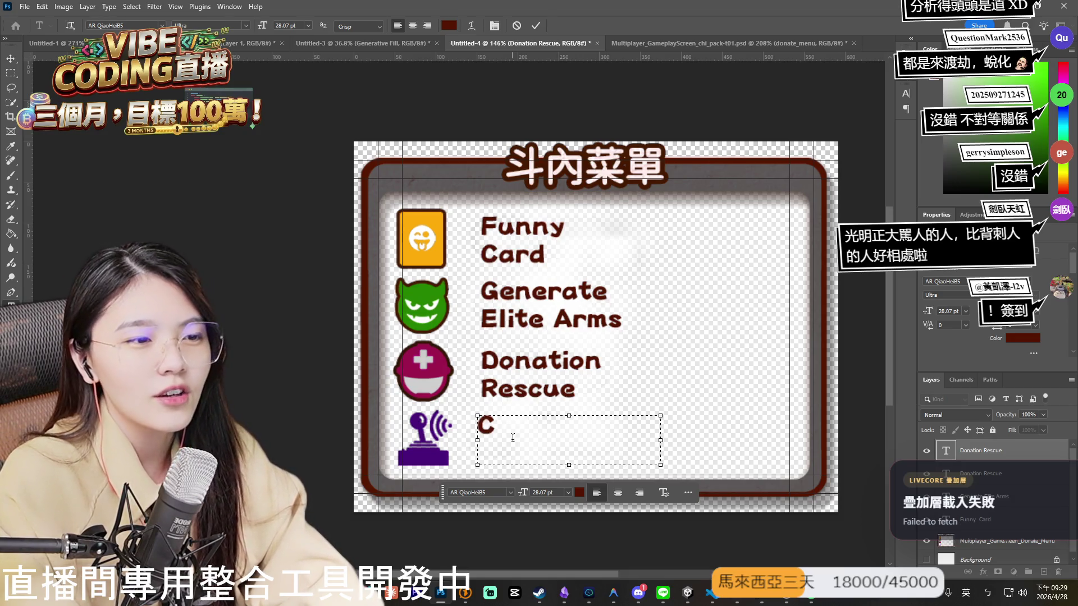
text(ontrol)
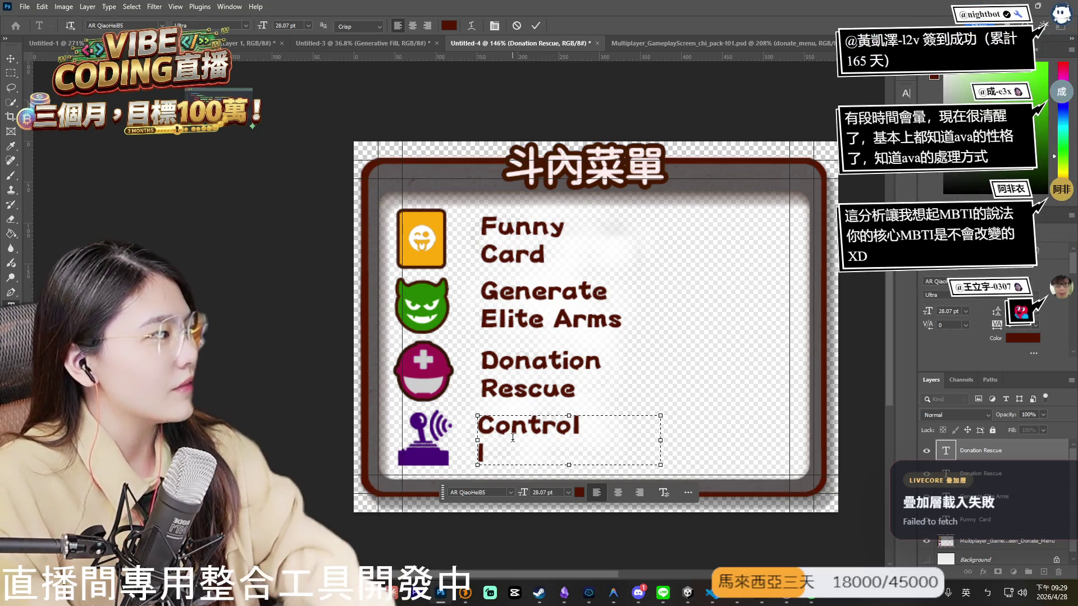
text(Interfe)
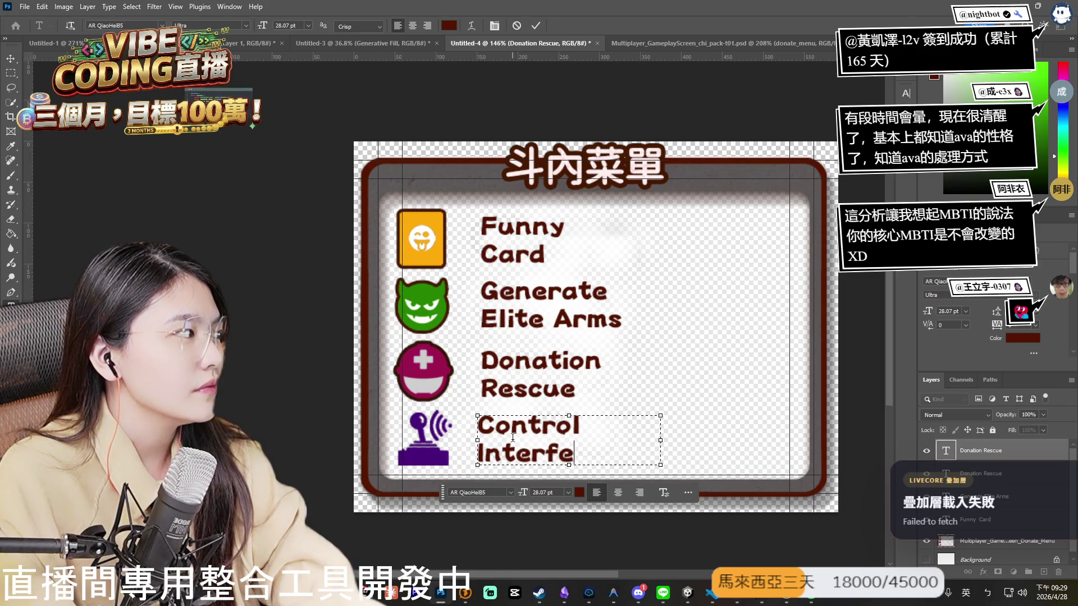
text(rence)
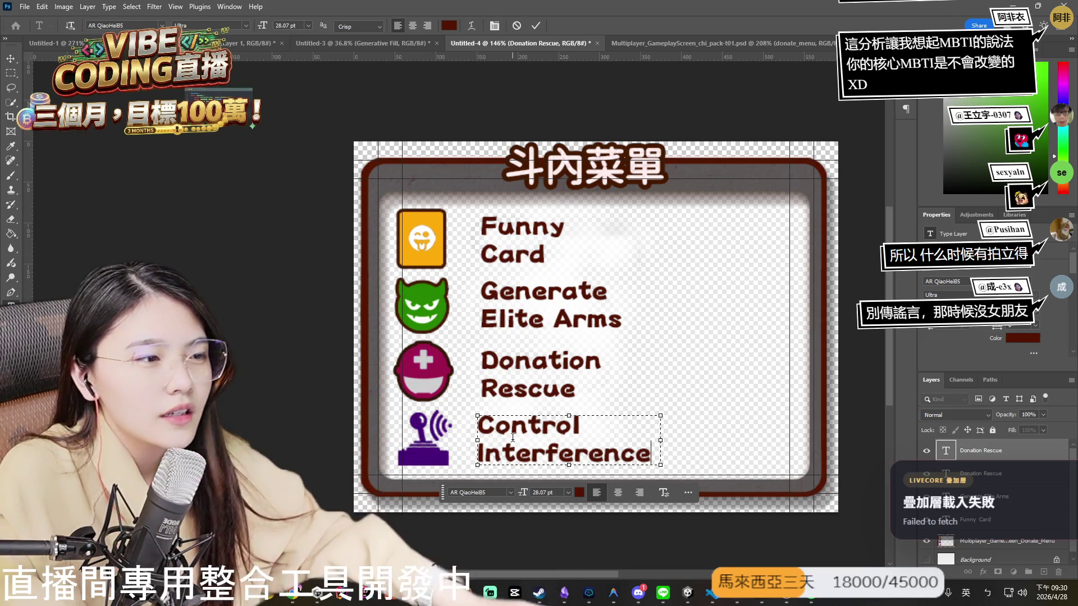
key(Escape)
key(v)
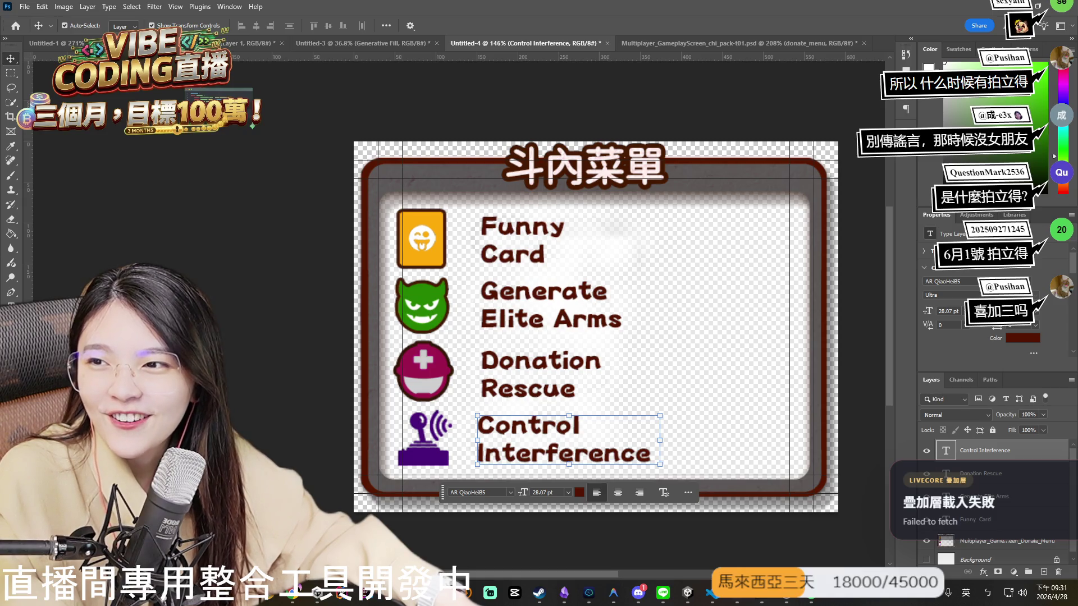
Dismiss the transform box, deselect the layer, and reopen the fourth label for editing.
click(823, 518)
click(657, 427)
scroll(646, 432, down, 3)
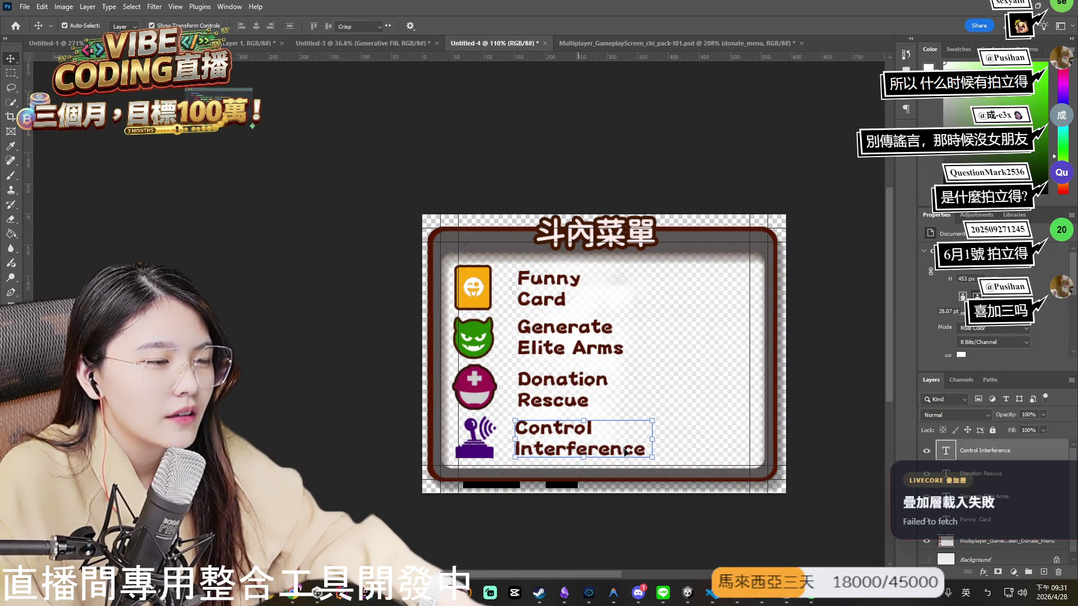
double_click(606, 446)
Replace the joystick label with 'Dont Move', commit it, and nudge it slightly lower.
key(BackSpace)
key(BackSpace)
key(BackSpace)
key(BackSpace)
key(BackSpace)
key(BackSpace)
key(BackSpace)
key(BackSpace)
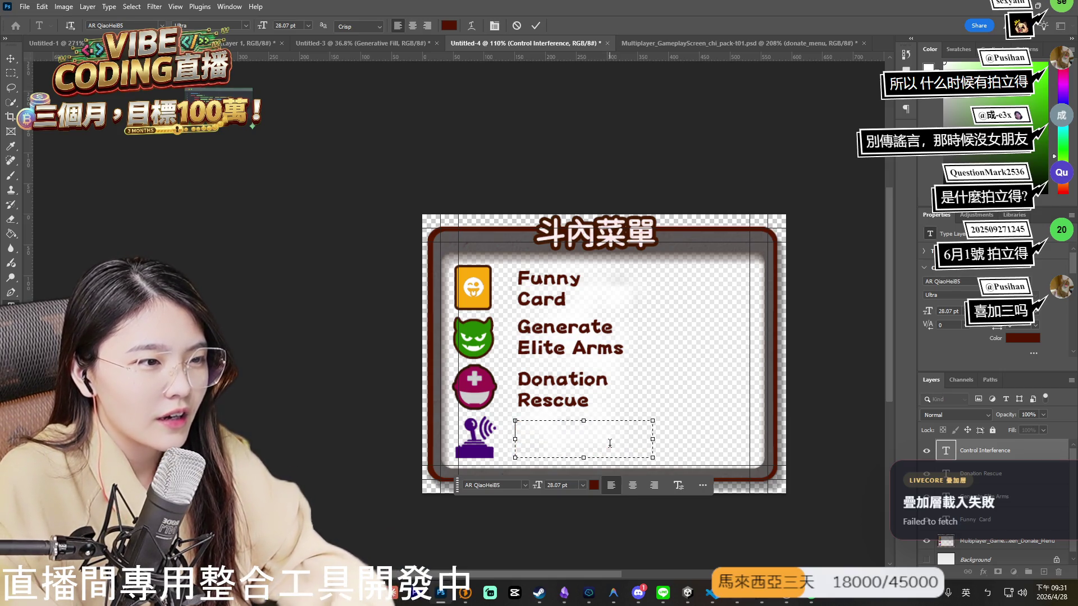
text(Dont let)
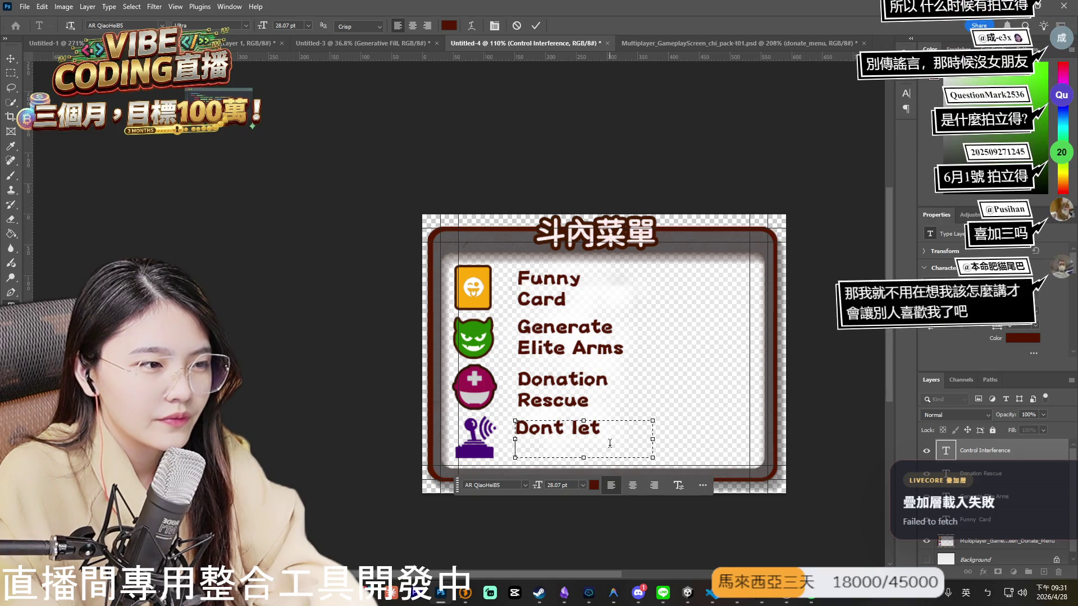
text(streamer)
key(BackSpace)
key(BackSpace)
key(BackSpace)
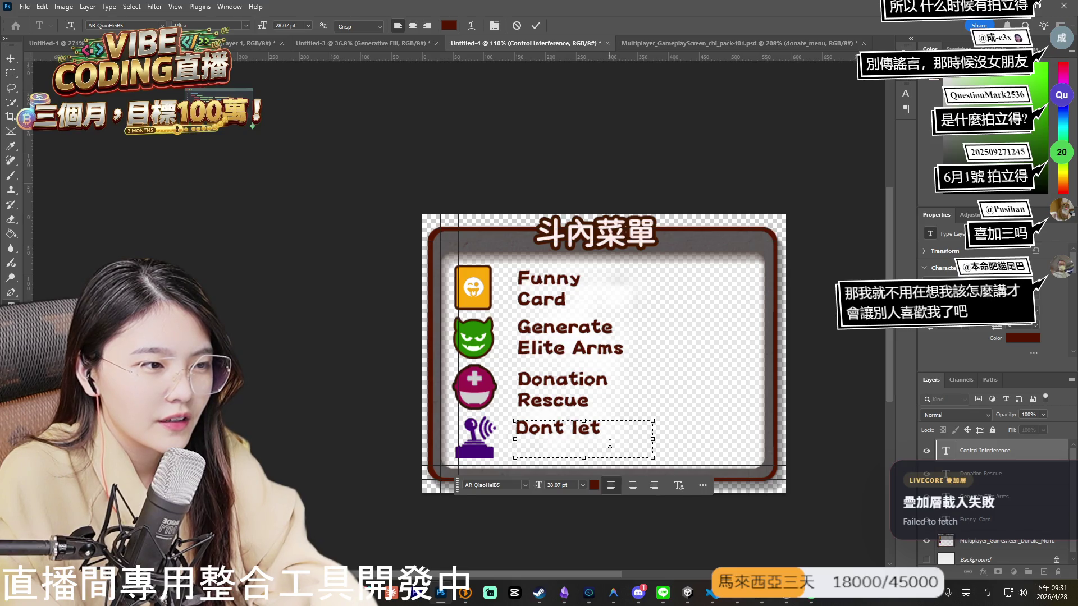
text(Move)
key(ctrl+Return)
key(v)
drag(588, 436, 594, 442)
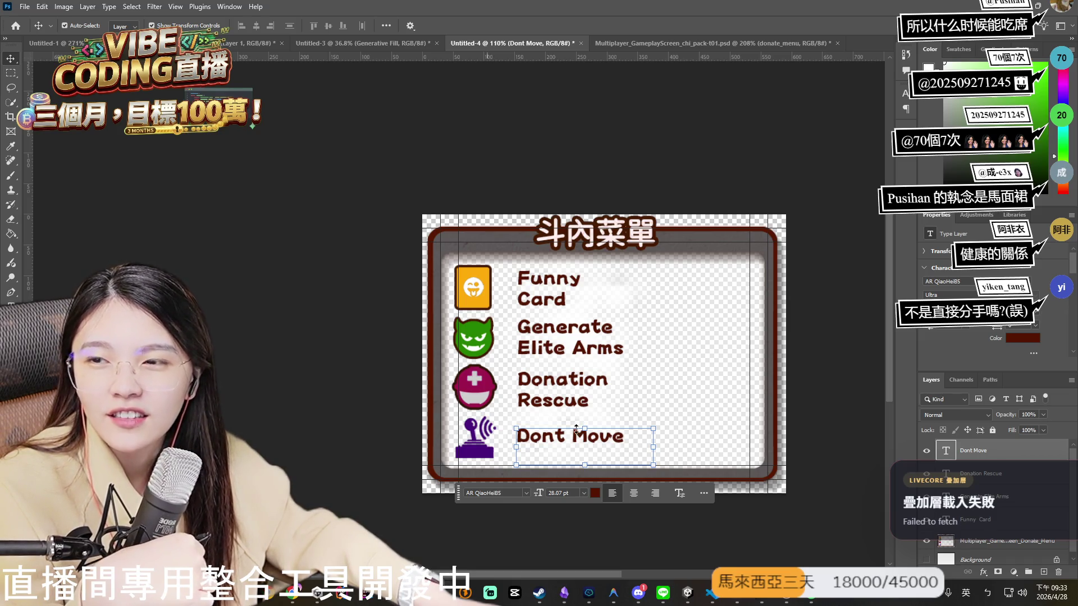
Nudge the Dont Move text layer slightly lower so it centers beside the joystick icon.
click(607, 442)
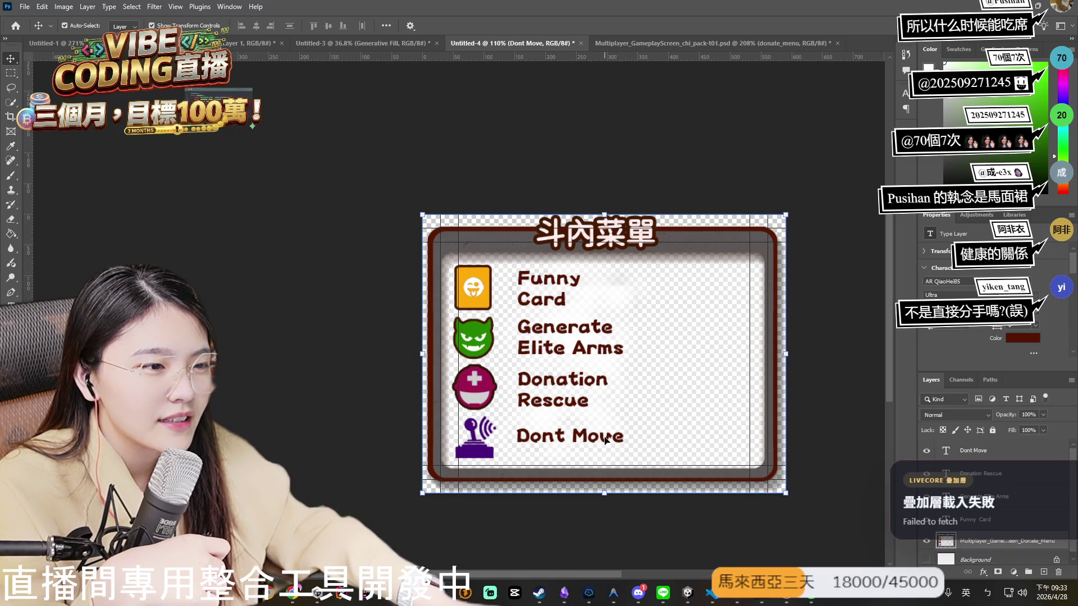
click(564, 438)
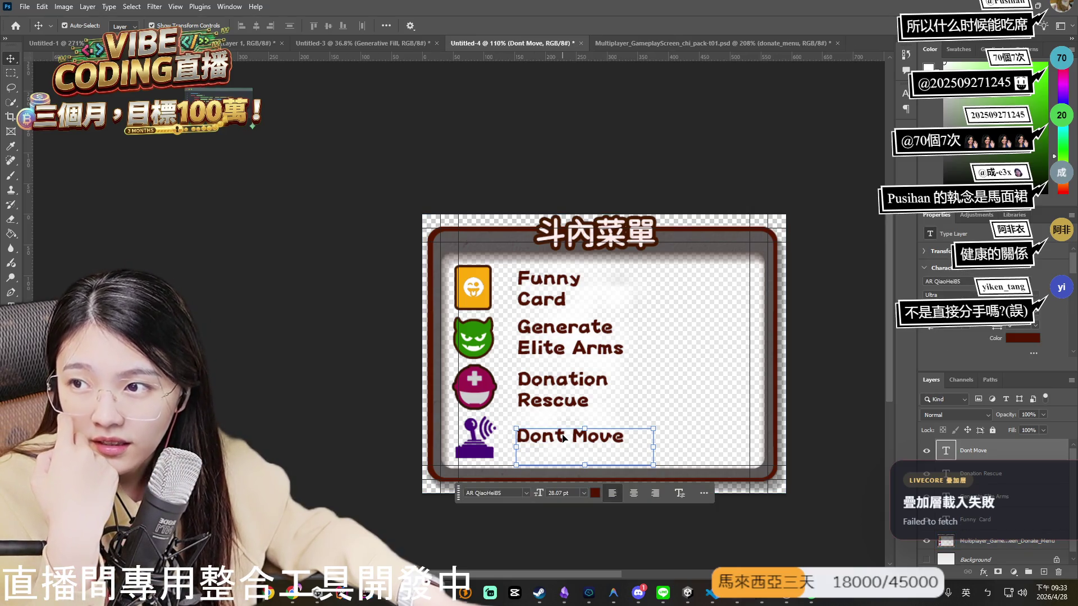
drag(563, 447, 565, 450)
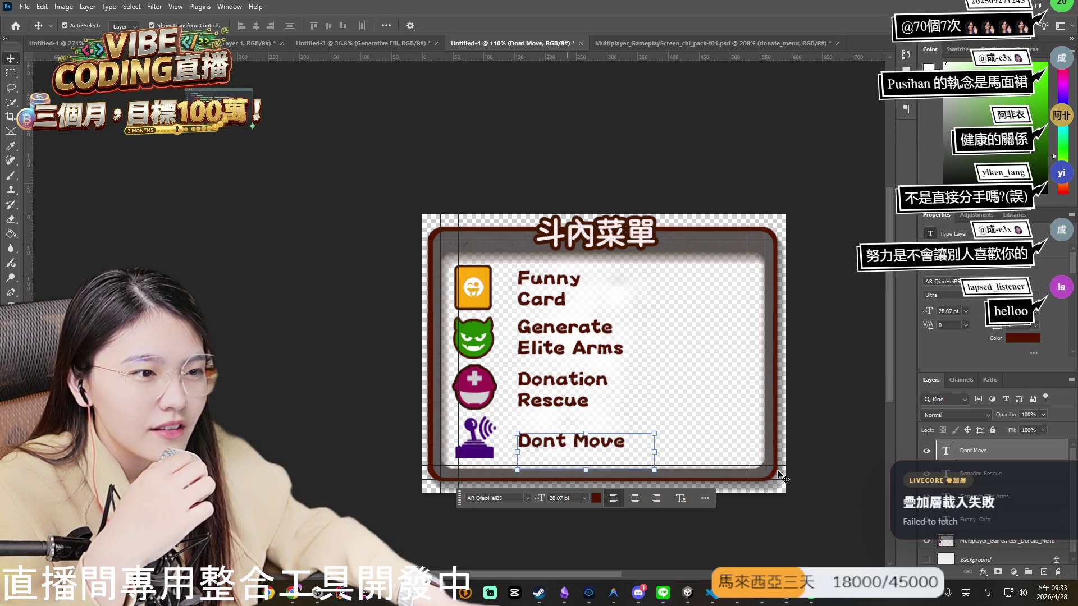
Break the Dont Move label into two lines, putting 'Move' on the second line.
click(606, 500)
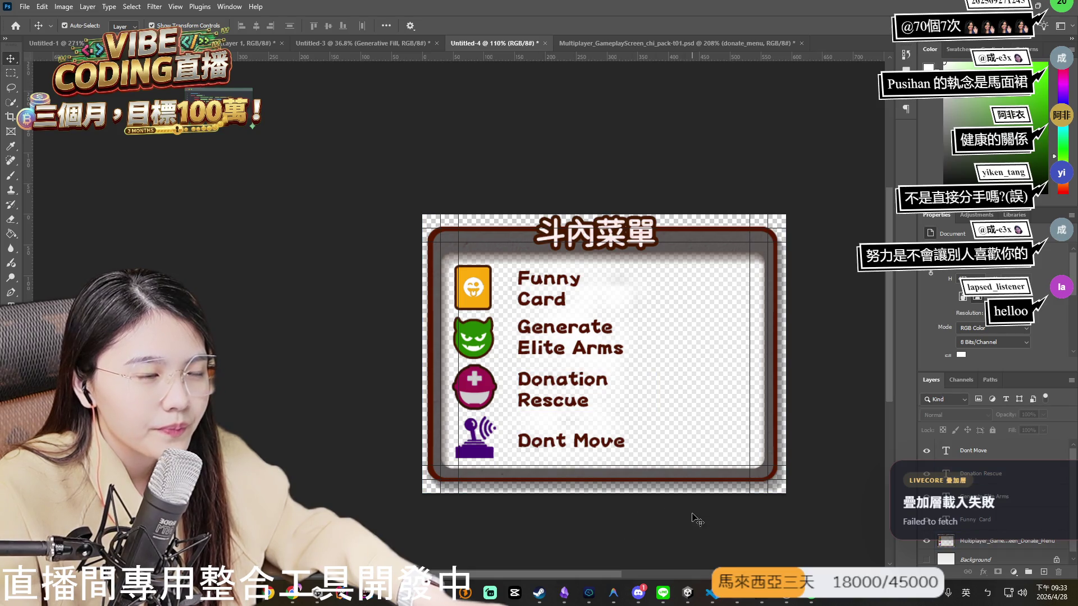
click(592, 447)
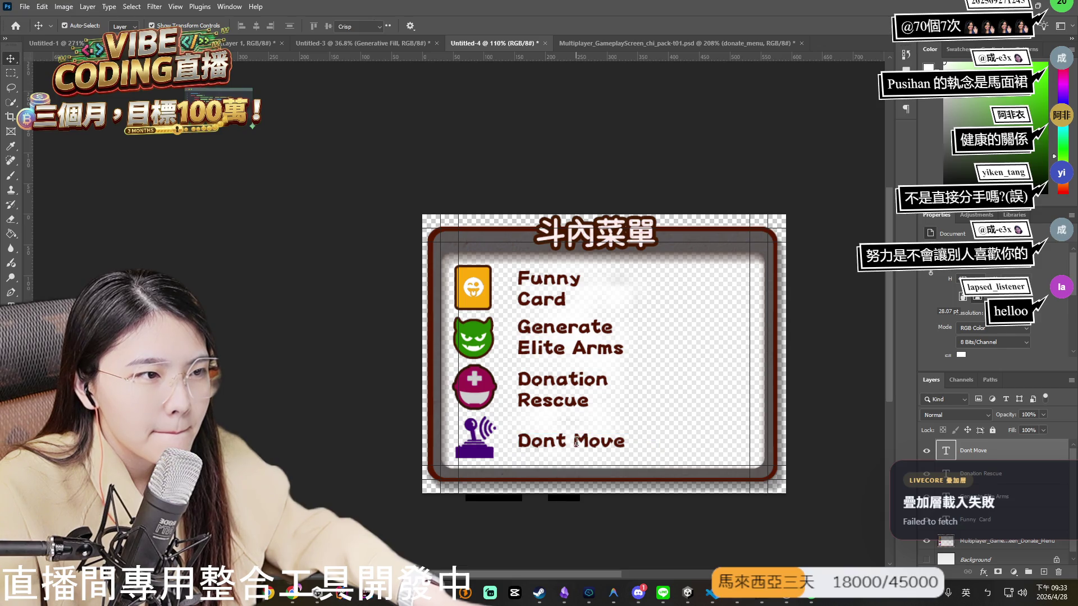
double_click(577, 440)
click(575, 441)
key(Return)
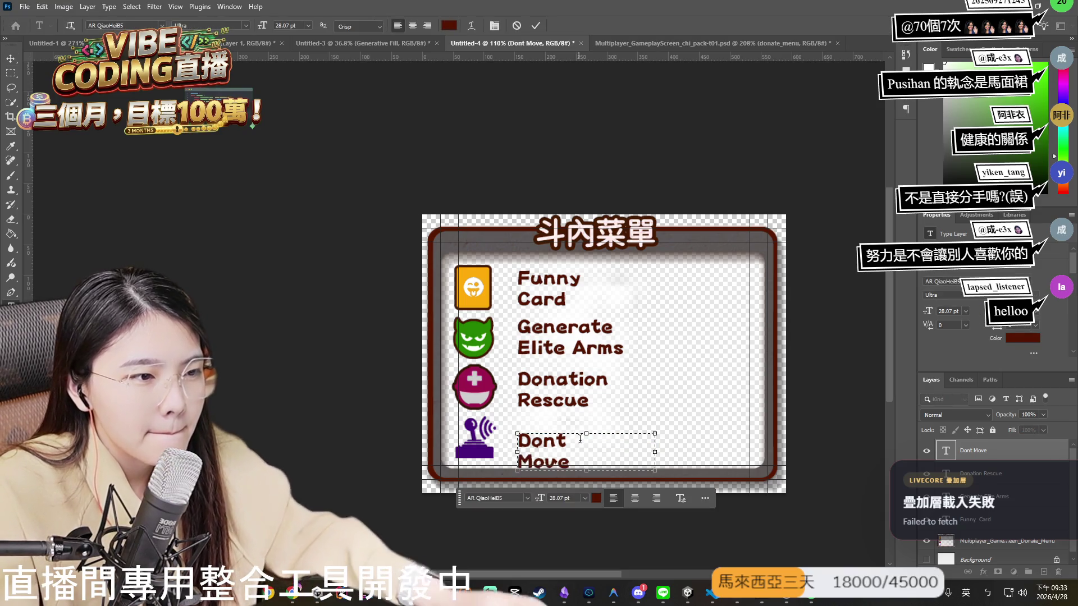
key(ctrl+Return)
Shift the two-line label up and left to align with the other three menu labels.
drag(552, 457, 553, 442)
key(ctrl+Return)
key(v)
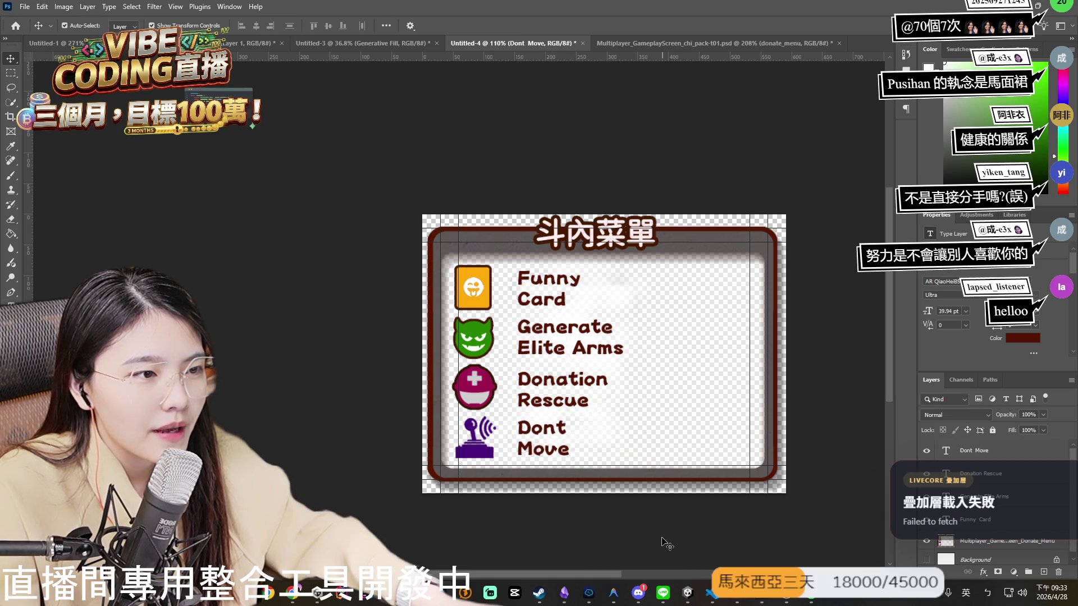
click(733, 525)
key(ctrl+plus)
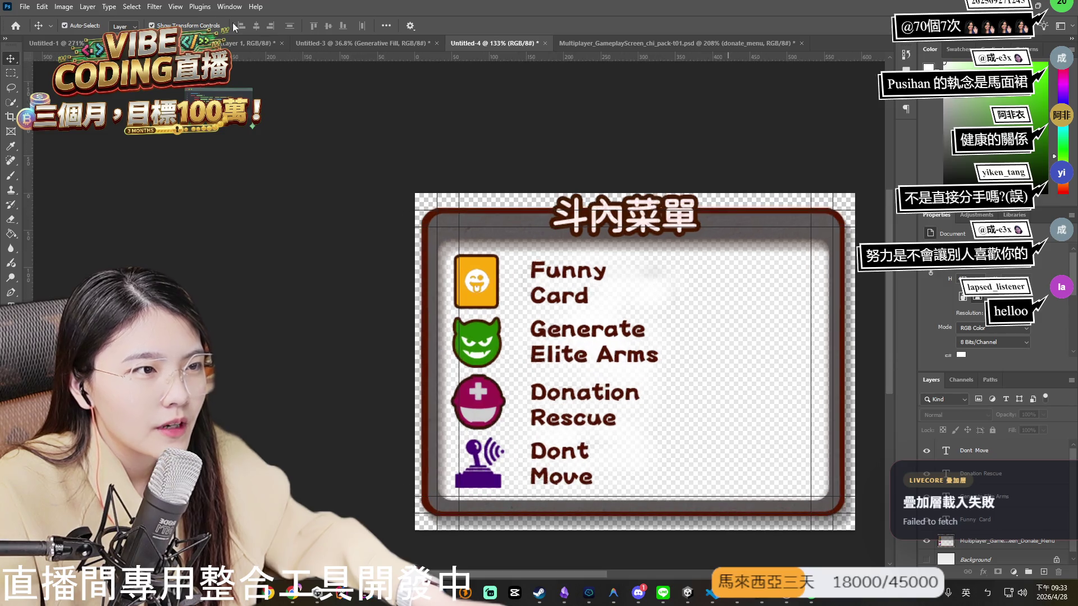
click(25, 6)
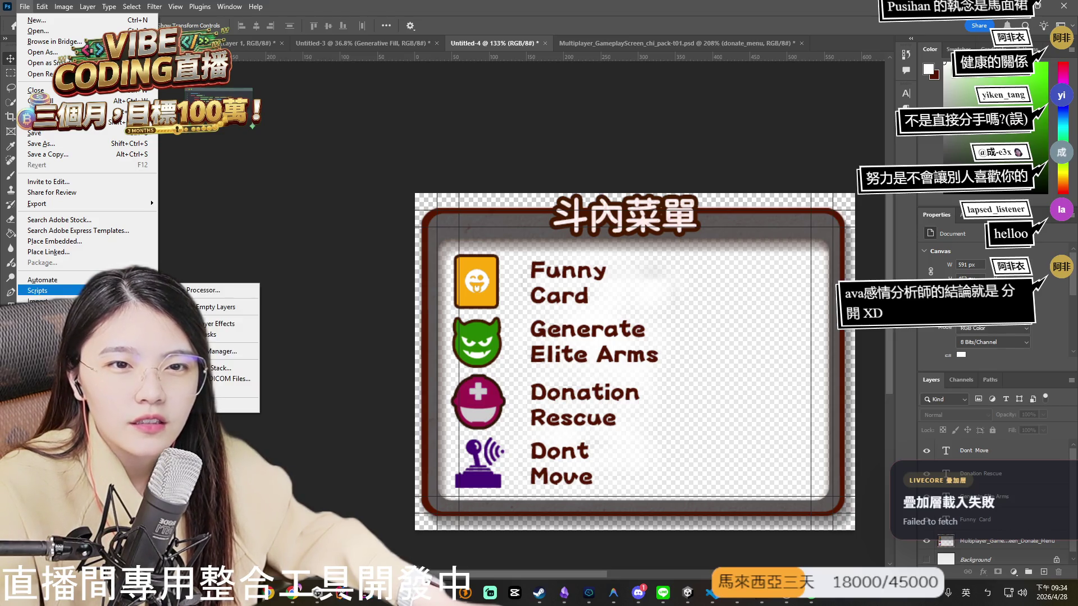
Quick-export the donate menu panel as a PNG.
mouse_move(135, 203)
click(188, 204)
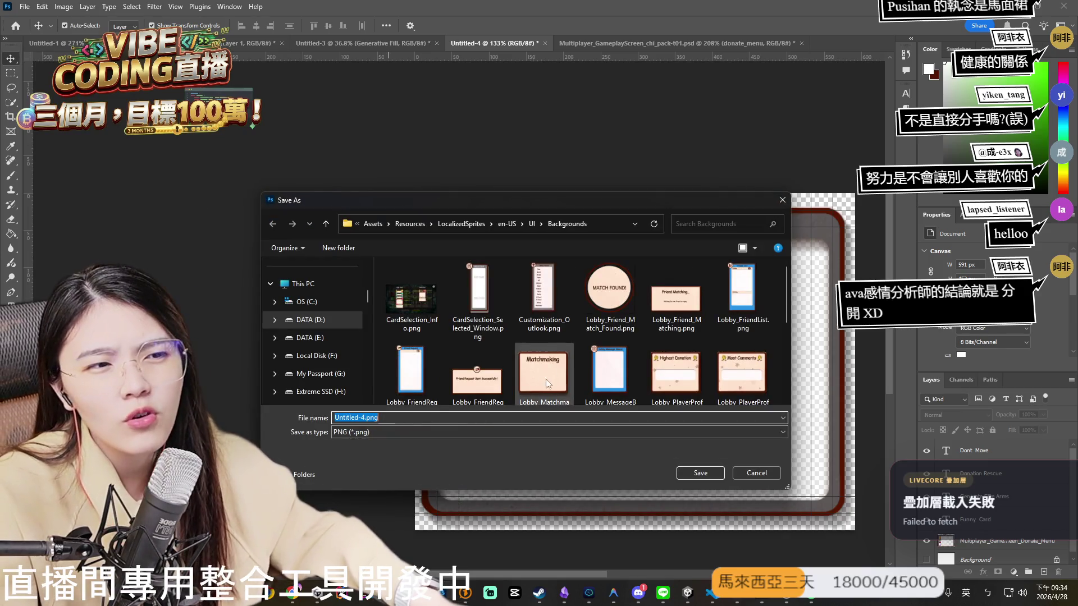
scroll(544, 358, down, 3)
scroll(540, 347, up, 3)
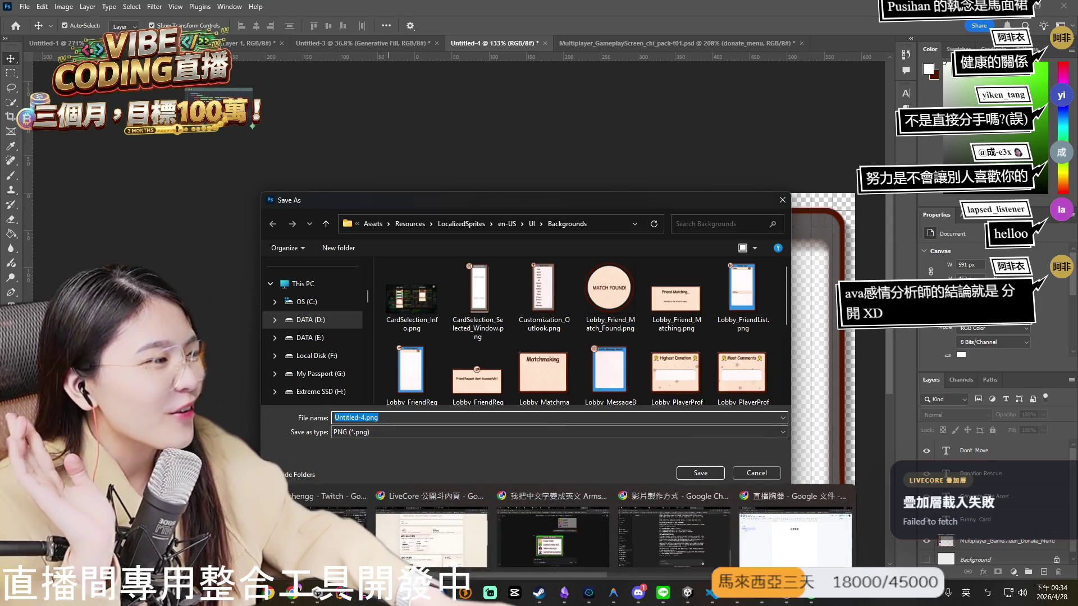
Check the existing donate menu PNG, then save as Untitled-4.png in en-US/UI/Backgrounds.
key(alt+Tab)
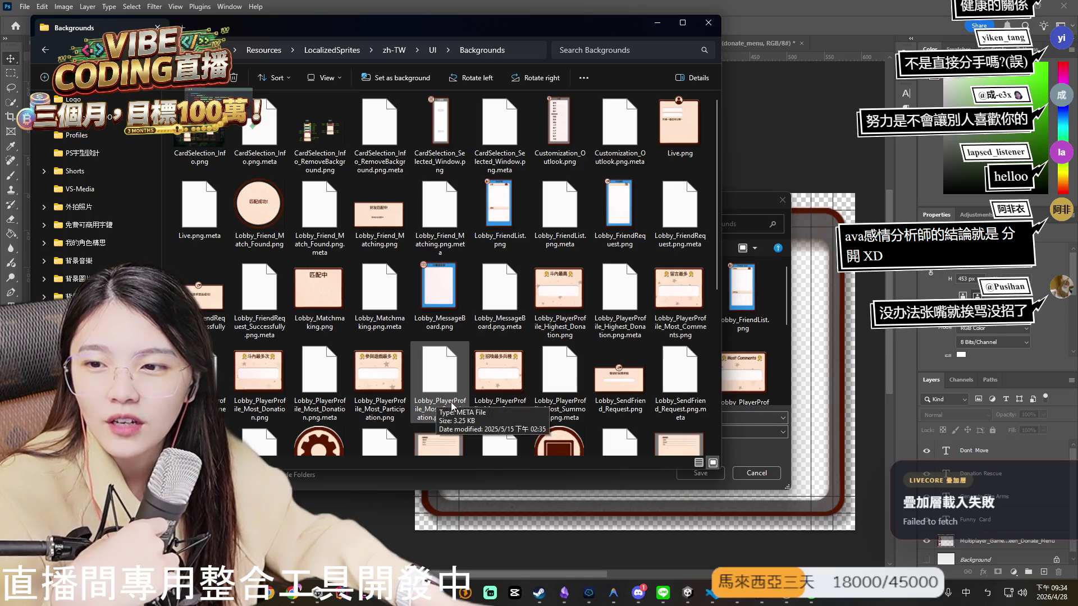
scroll(466, 393, down, 5)
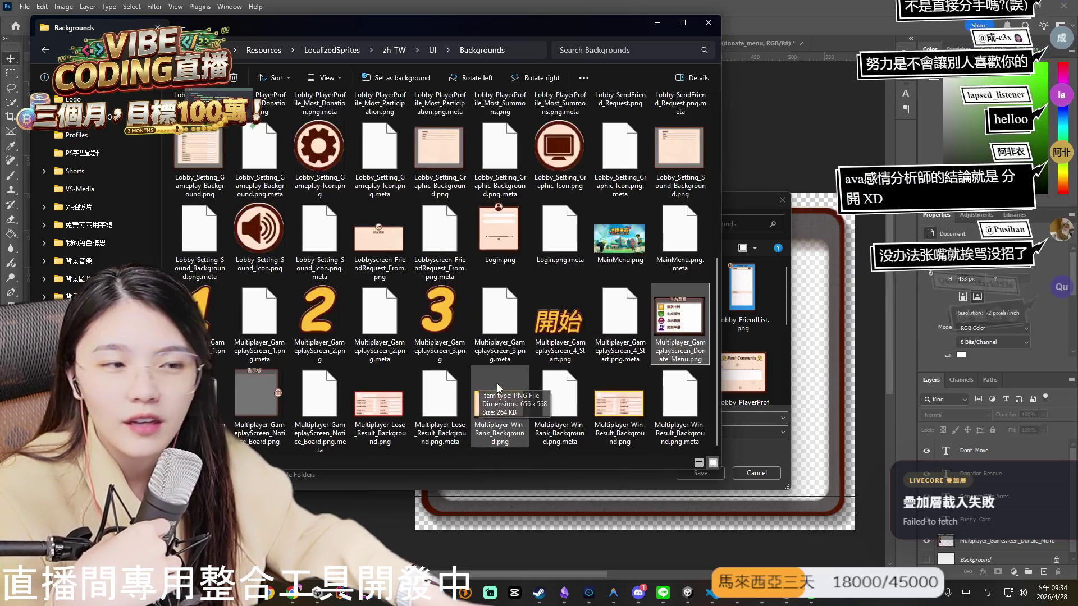
click(681, 351)
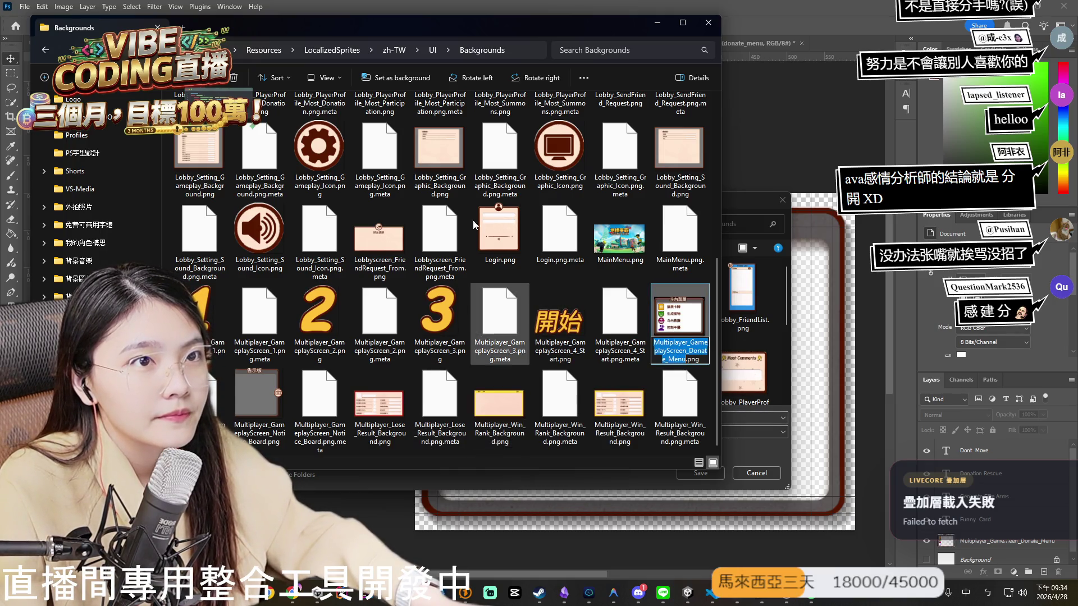
click(752, 454)
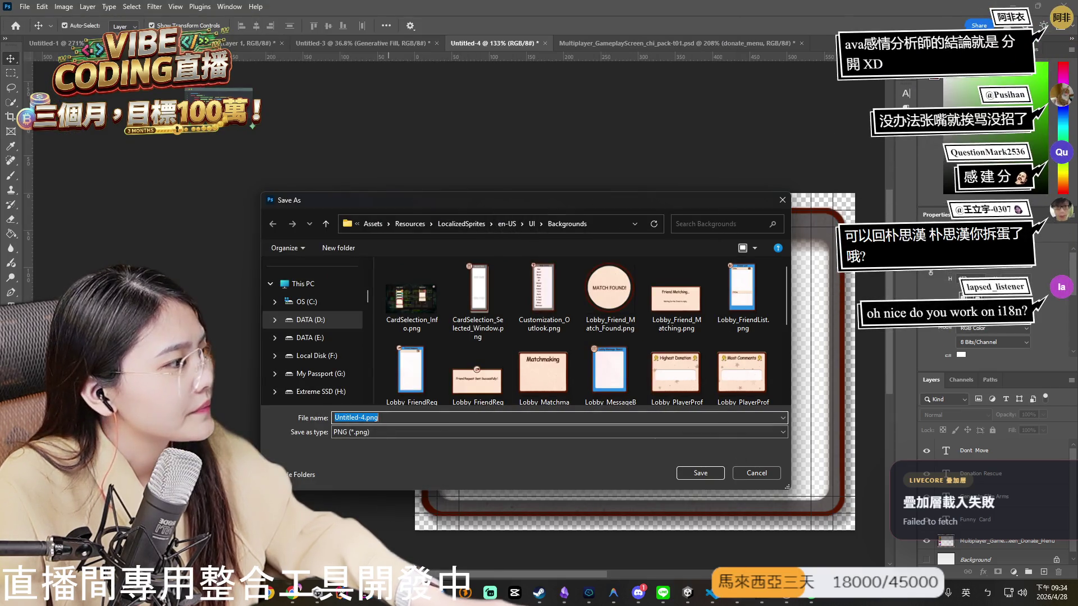
key(alt+Tab)
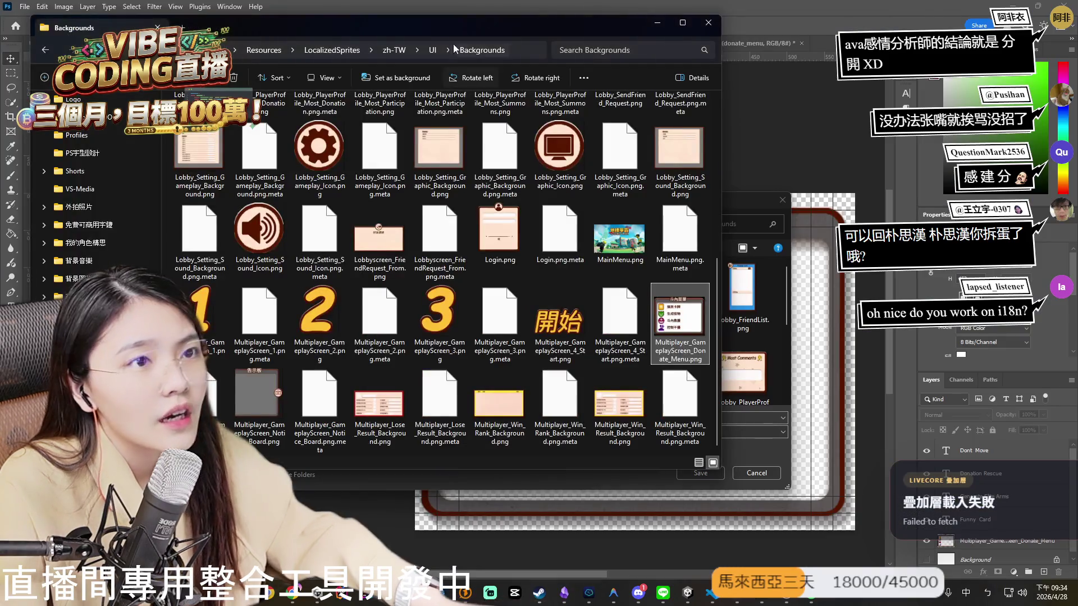
click(658, 25)
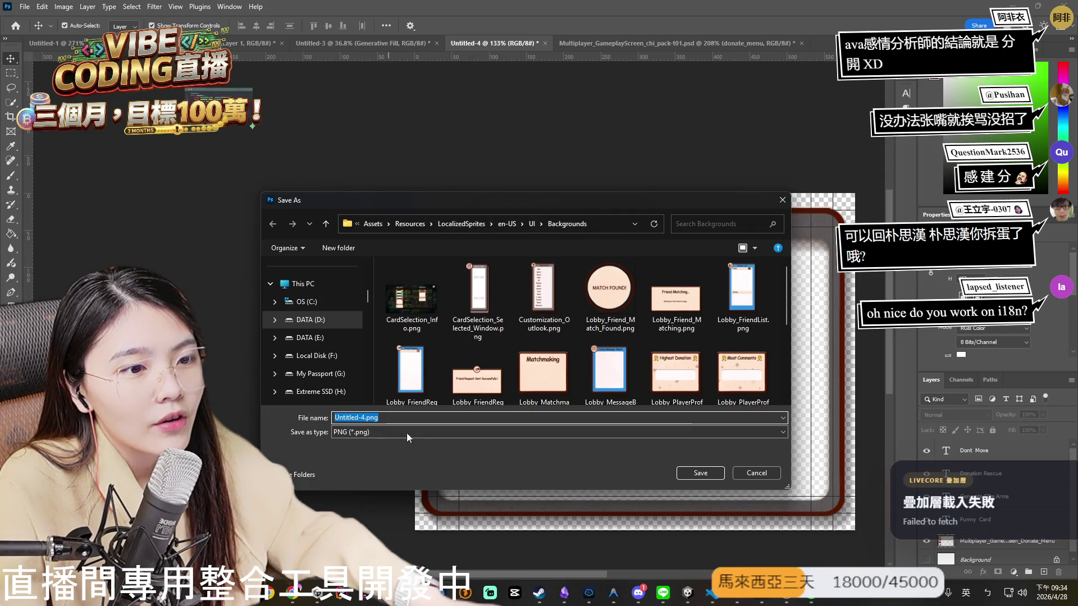
click(696, 474)
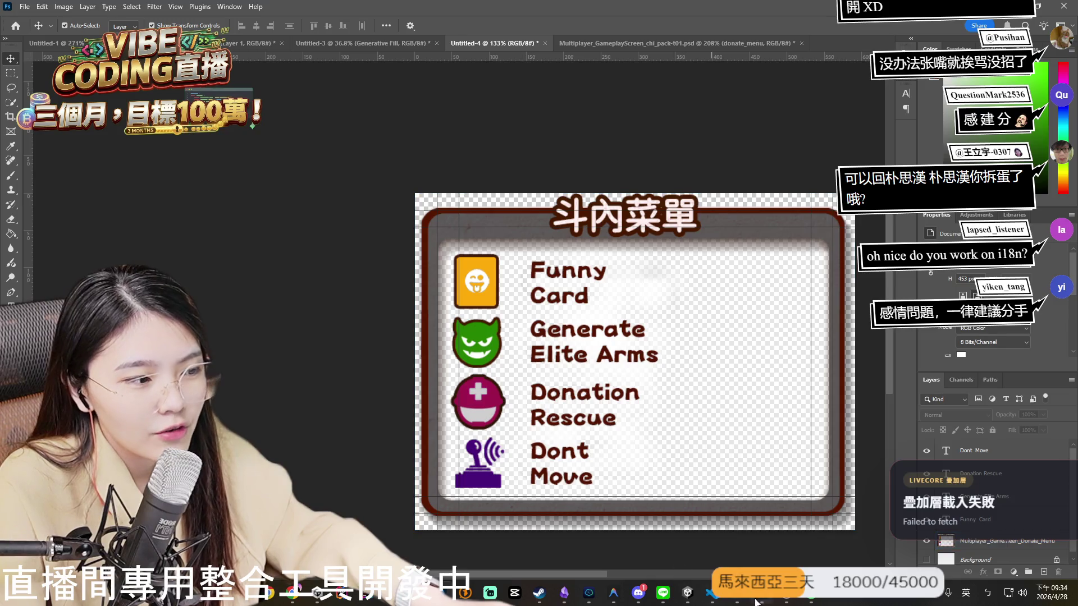
click(715, 597)
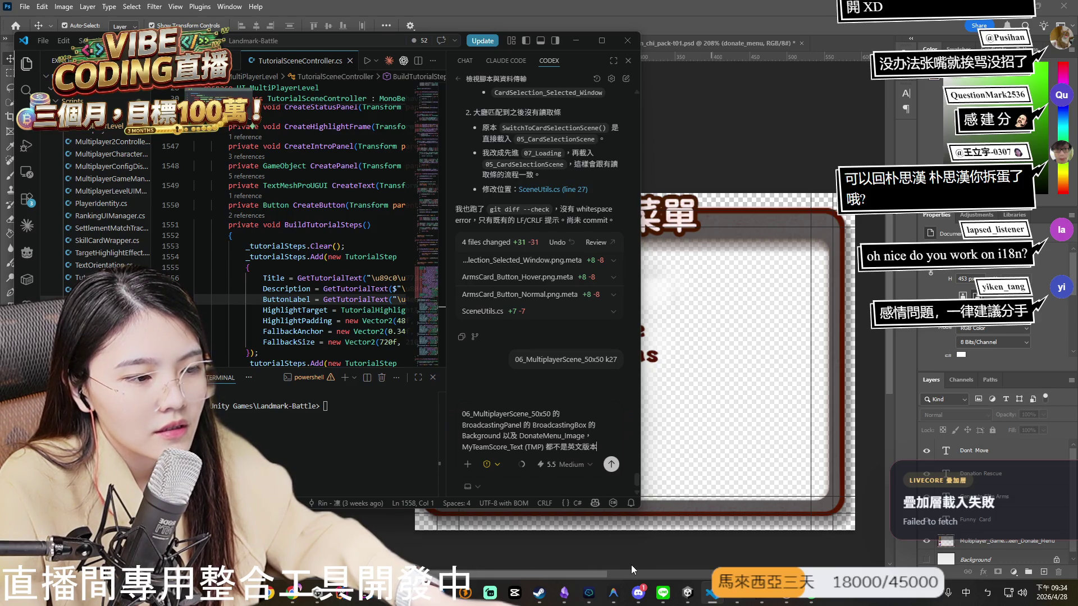
Select the NoticeBoard PNG in the Backgrounds folder, then switch to Unity's 01_TitleScene.
mouse_move(292, 593)
key(alt+Tab)
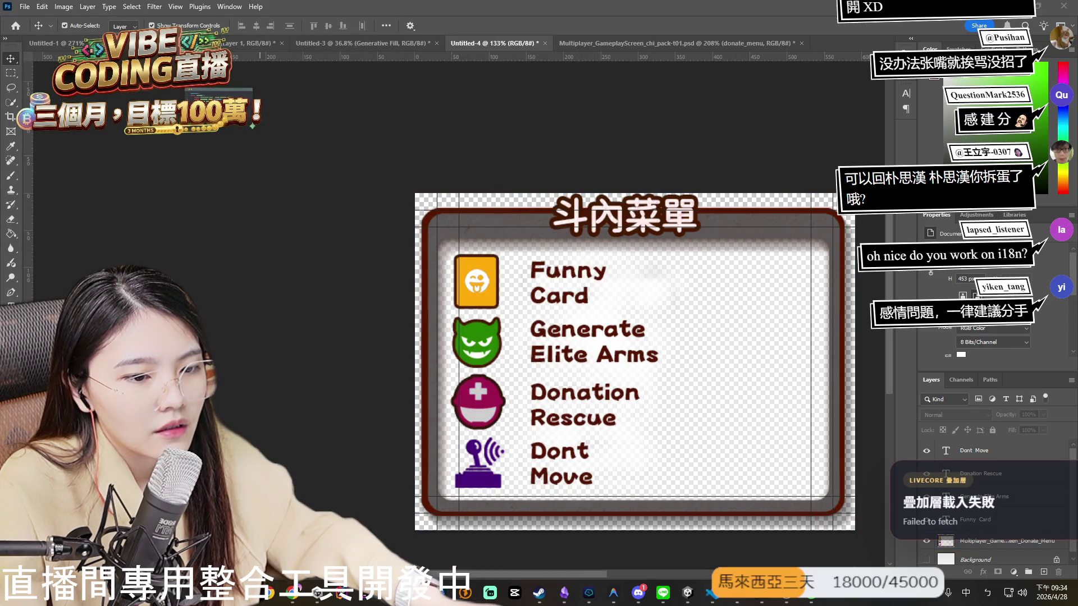
mouse_move(737, 593)
click(763, 528)
click(268, 382)
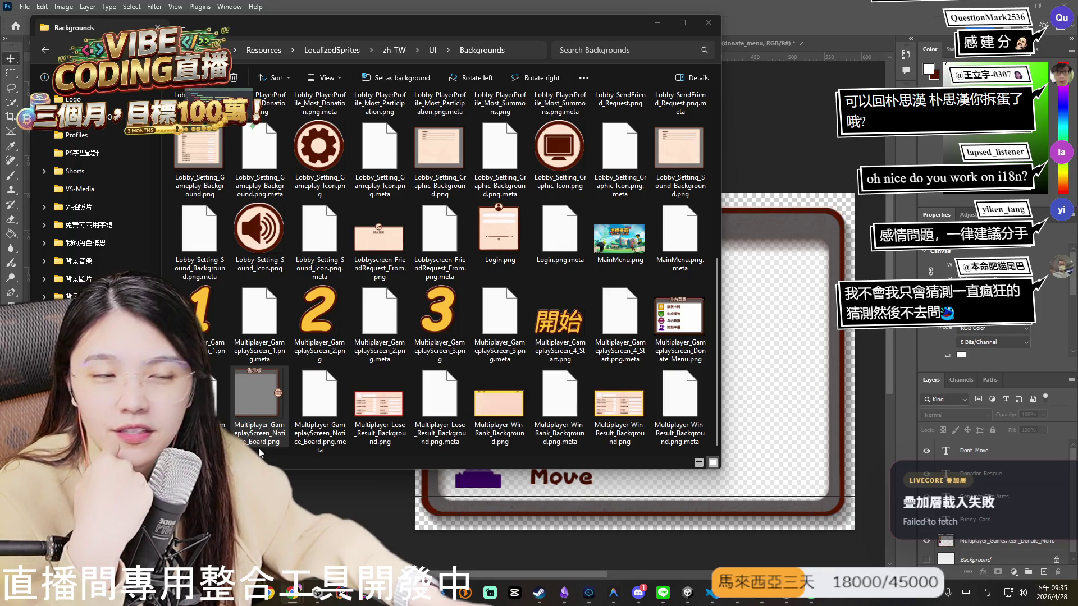
click(492, 536)
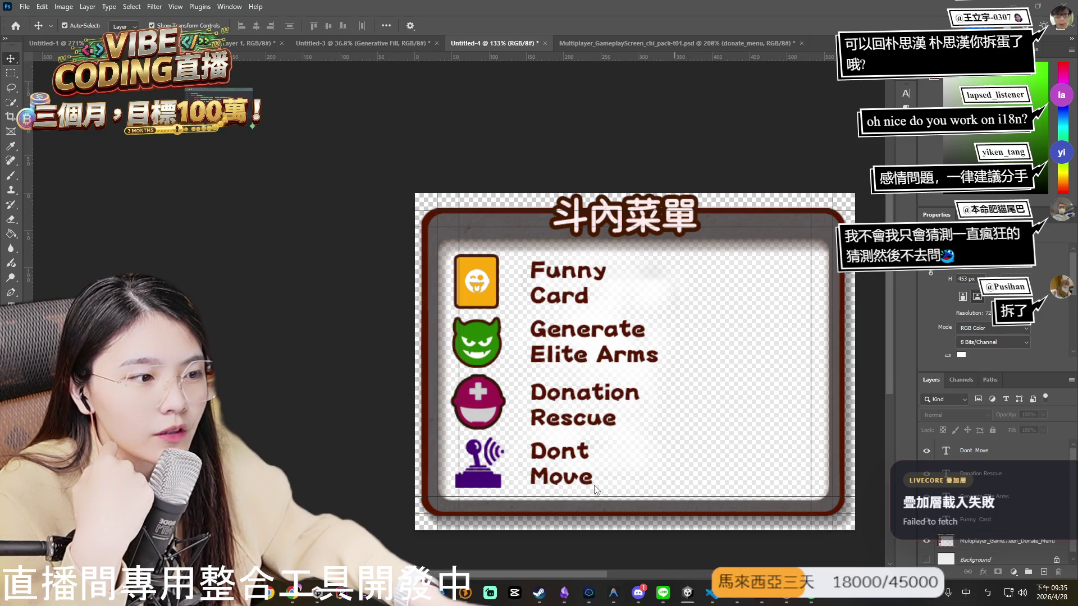
key(alt+Tab)
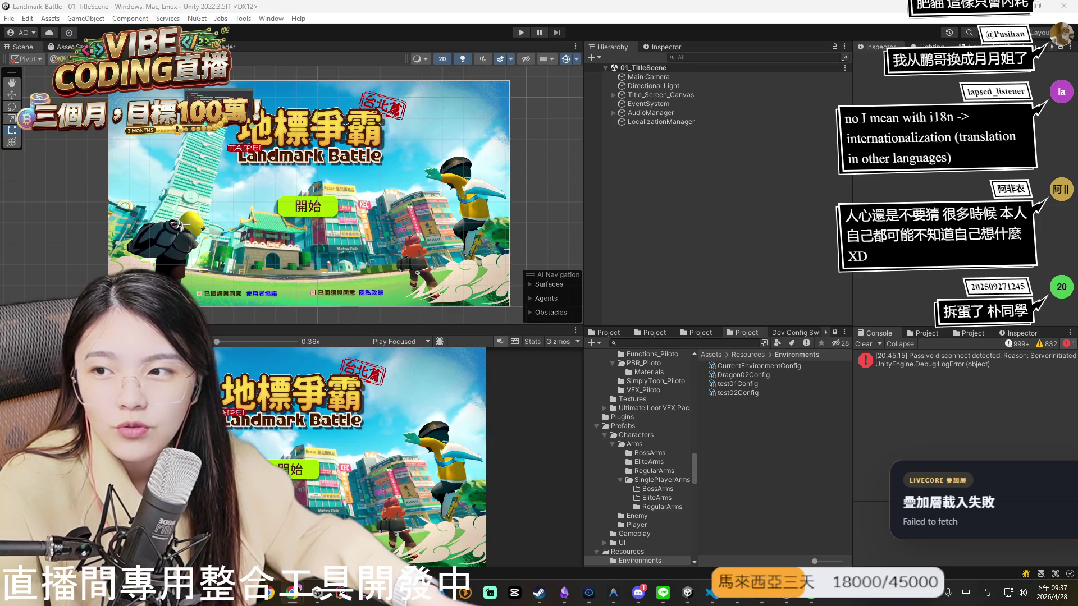
key(shift)
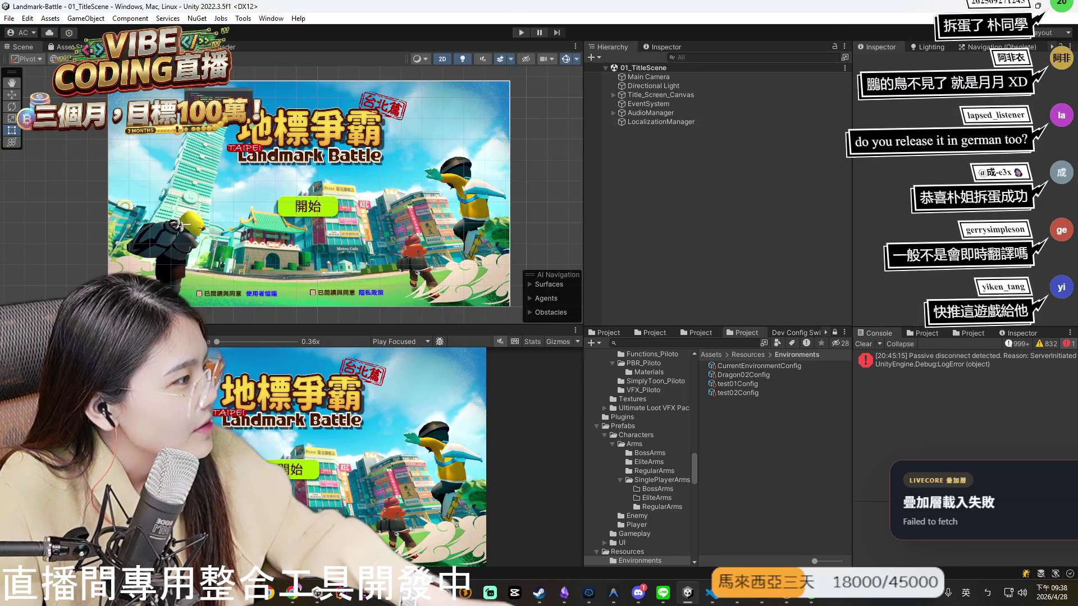
Read the Notice_Board PNG's 617 × 656 px size in Properties, then return to Photoshop's Home screen.
key(alt+Tab)
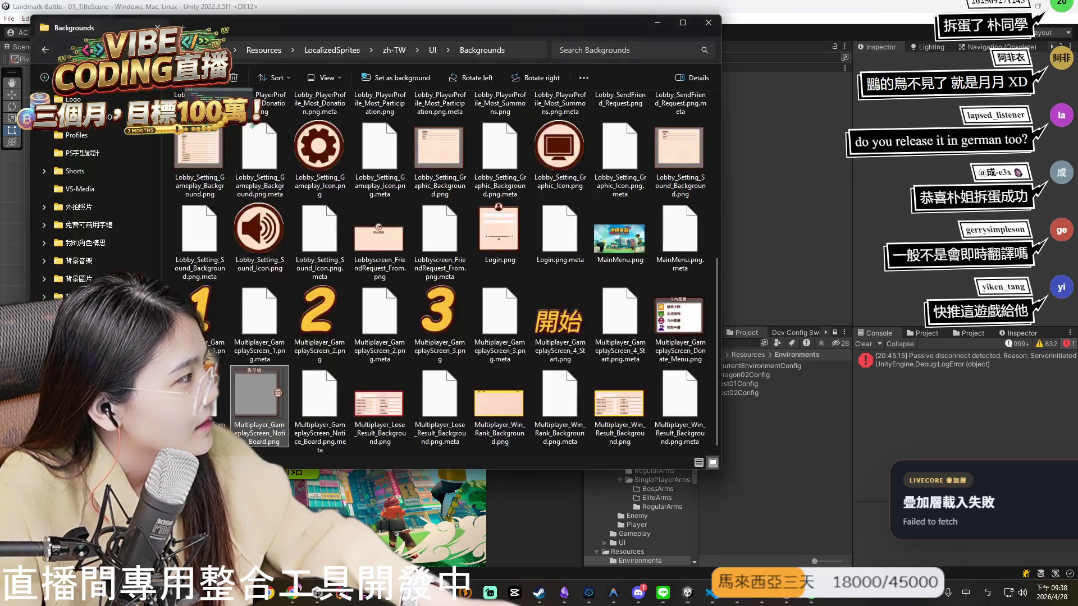
right_click(266, 407)
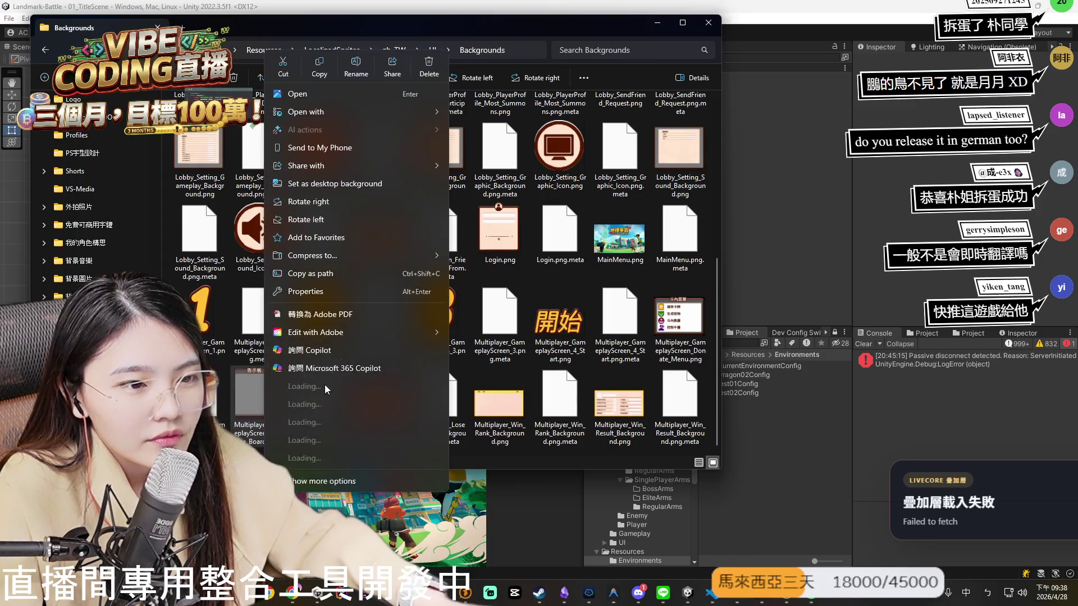
click(404, 293)
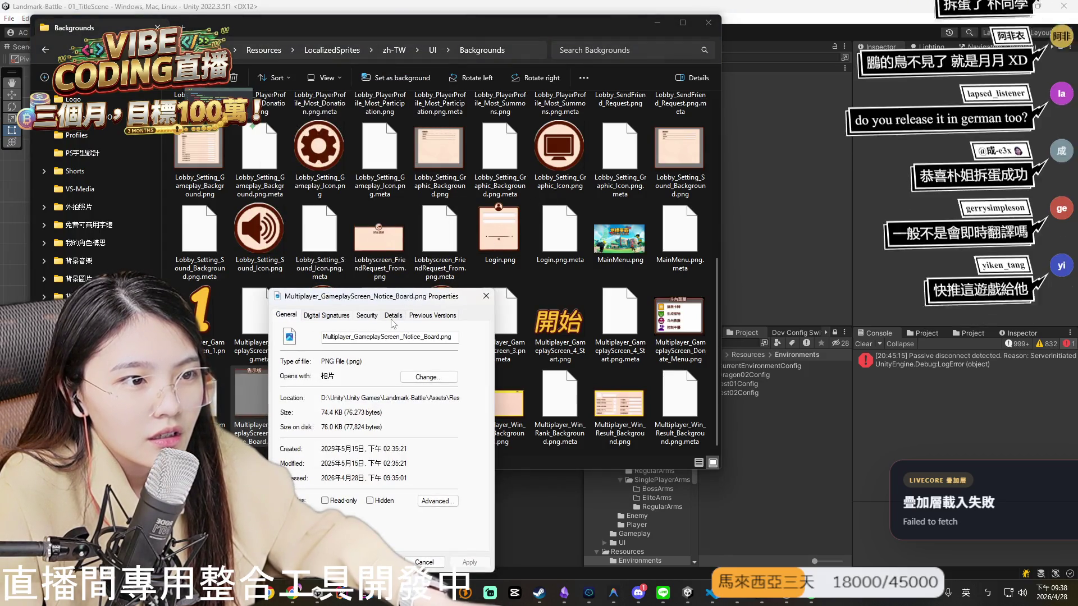
click(394, 315)
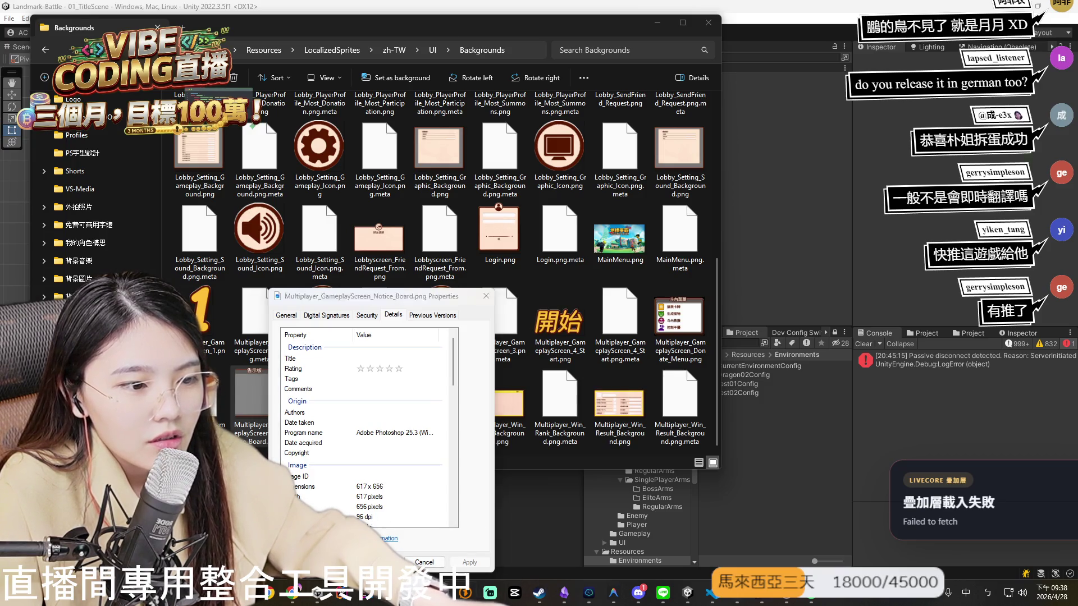
key(alt+Tab)
click(16, 26)
click(25, 6)
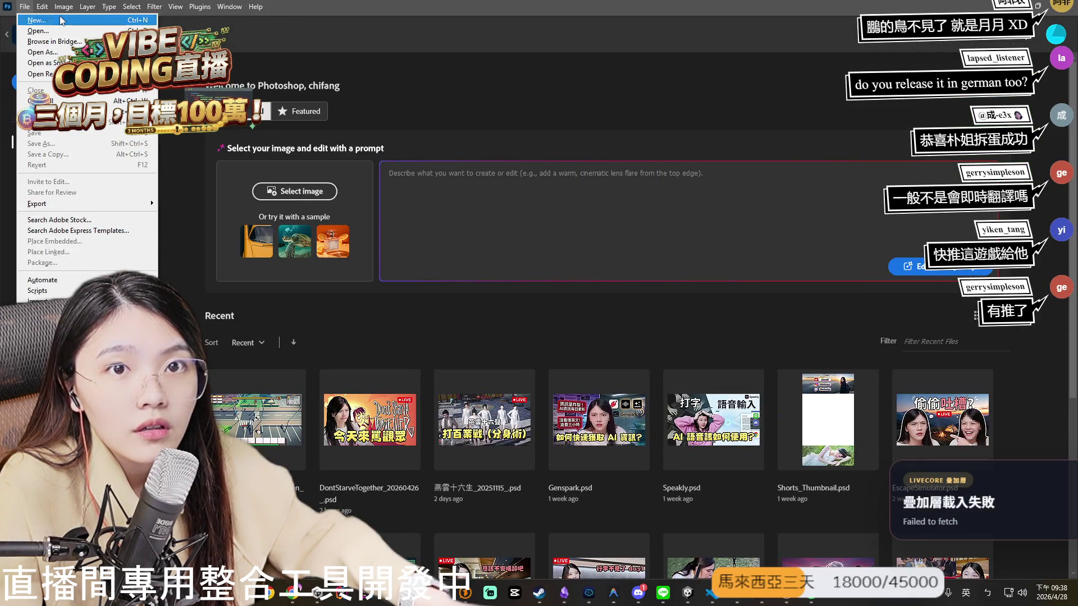
Create a new blank 617 × 656 pixel document, Untitled-5.
click(60, 20)
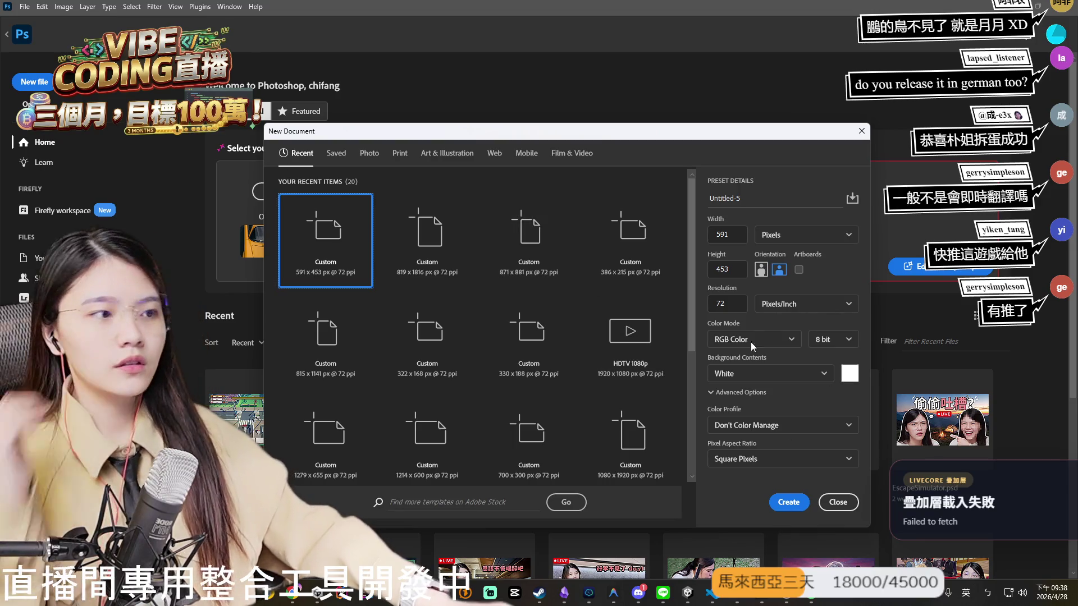
text(617)
key(Tab)
text(656)
key(Return)
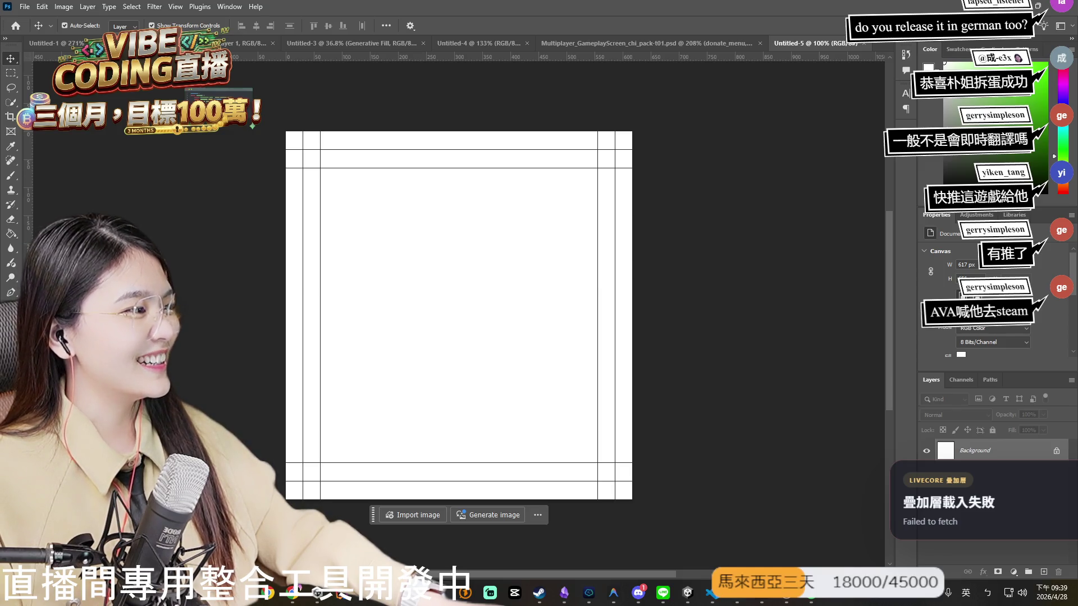
key(shift)
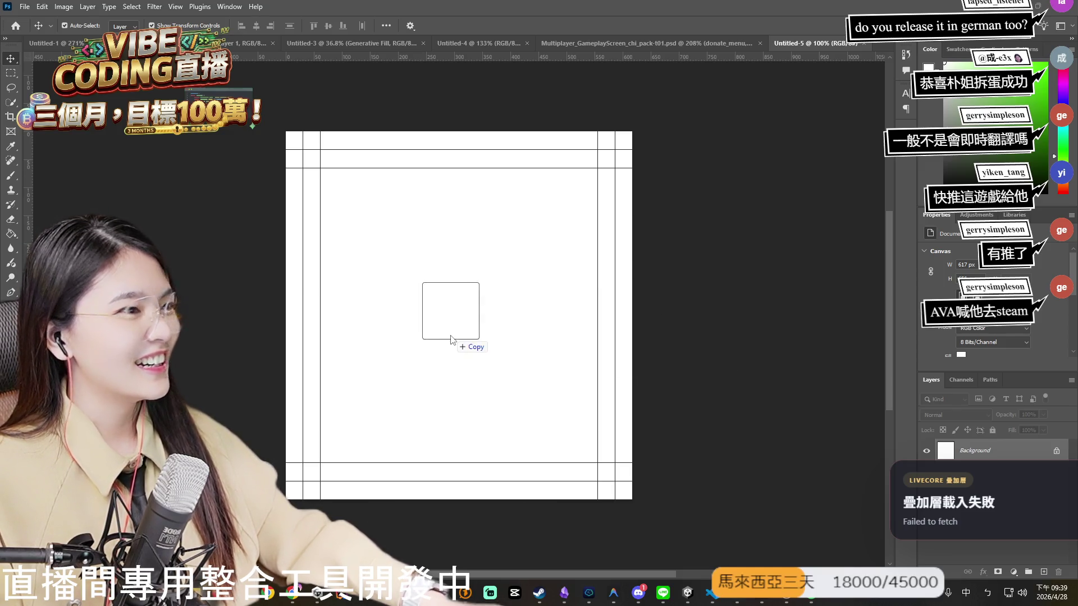
Place the NOTICEBOARD image into Untitled-5 as a smart object and commit it.
drag(452, 334, 452, 338)
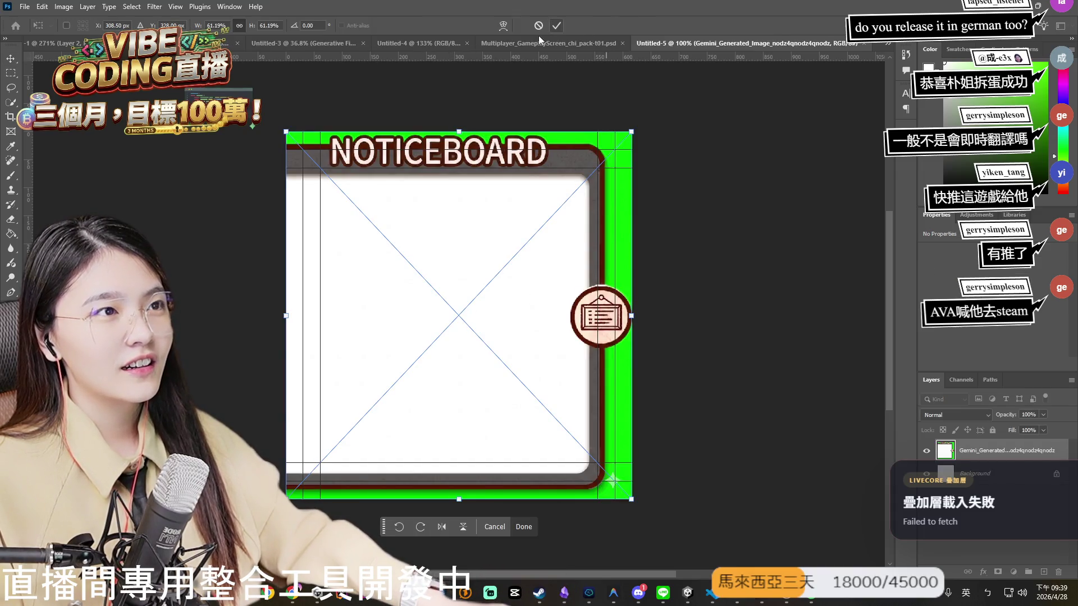
click(558, 28)
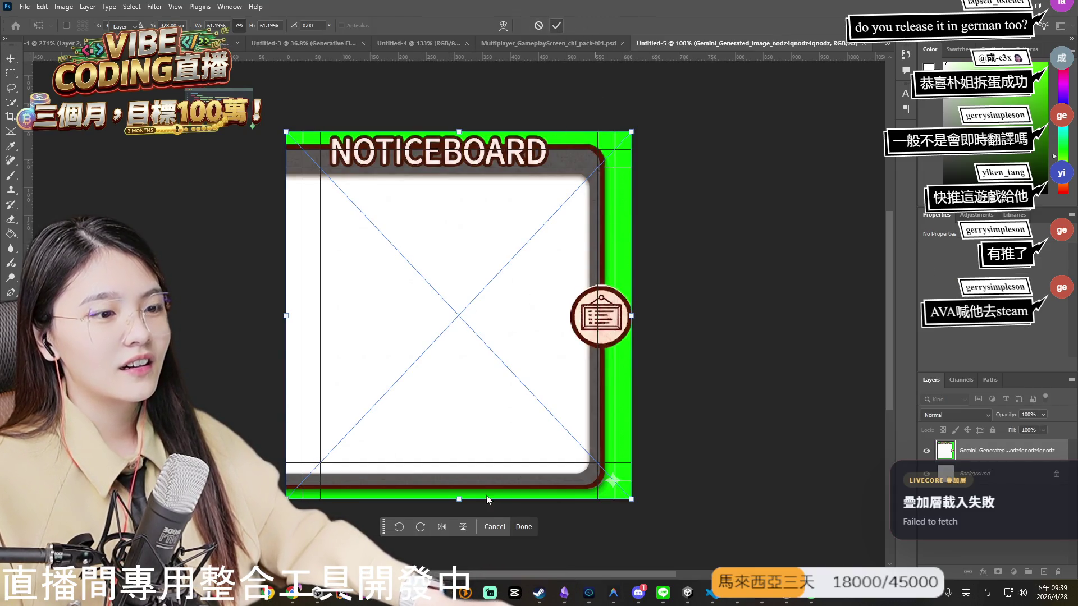
key(Return)
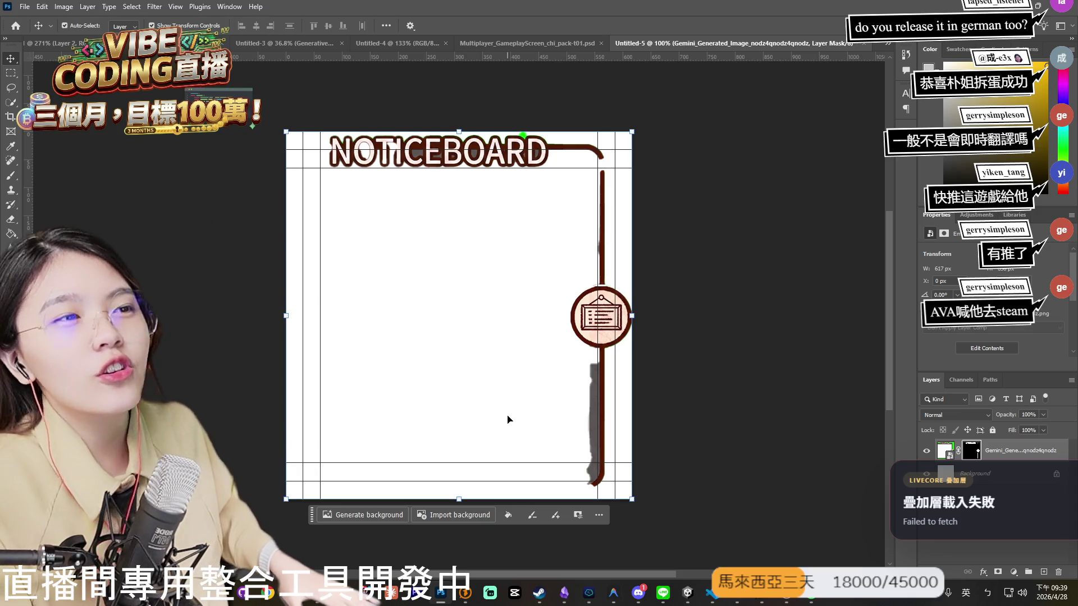
Undo the background mask, then try the Paint Bucket on the green and cancel the rasterize prompt.
key(ctrl+z)
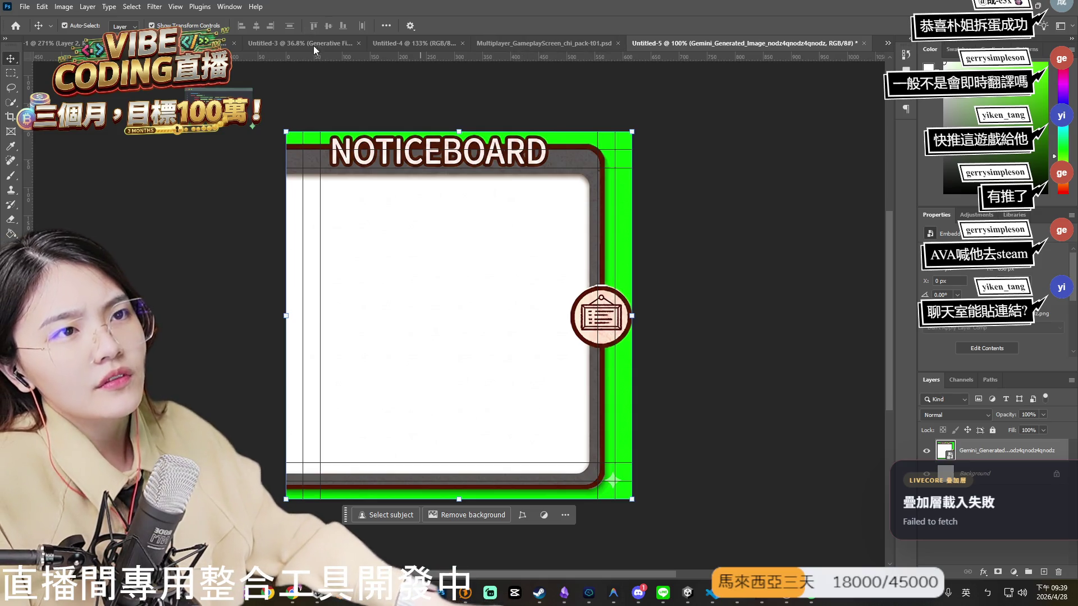
key(g)
click(418, 303)
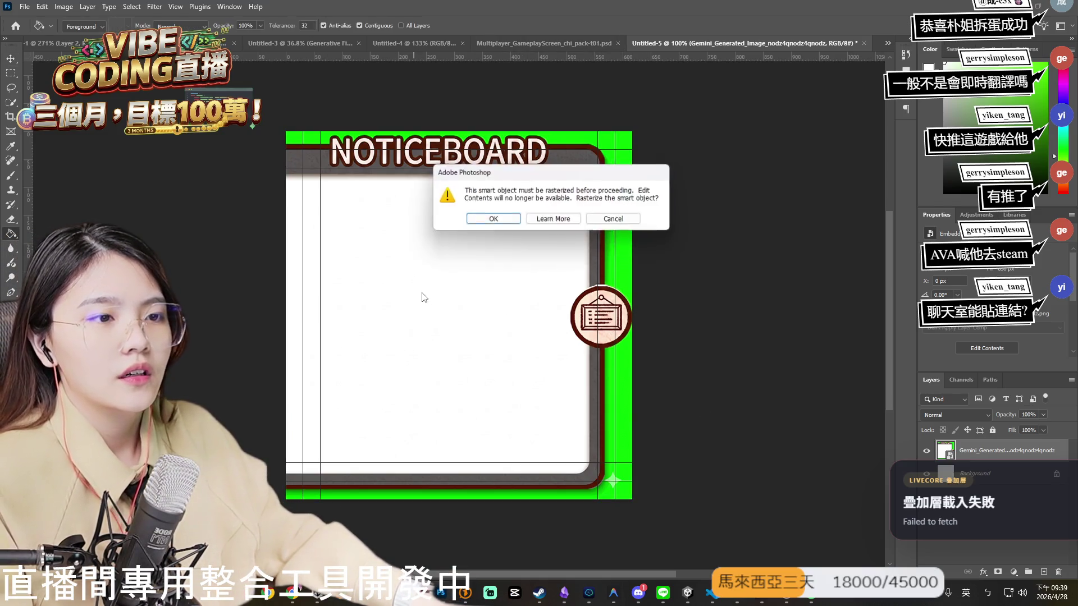
key(Escape)
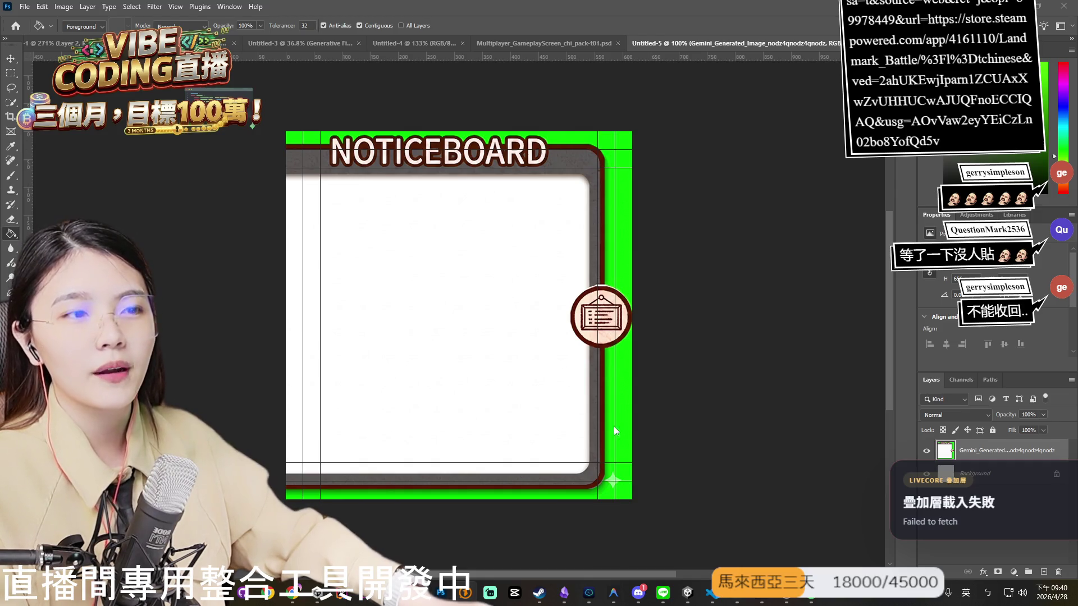
Select the green border strip along the right and bottom edges with Quick Selection.
key(w)
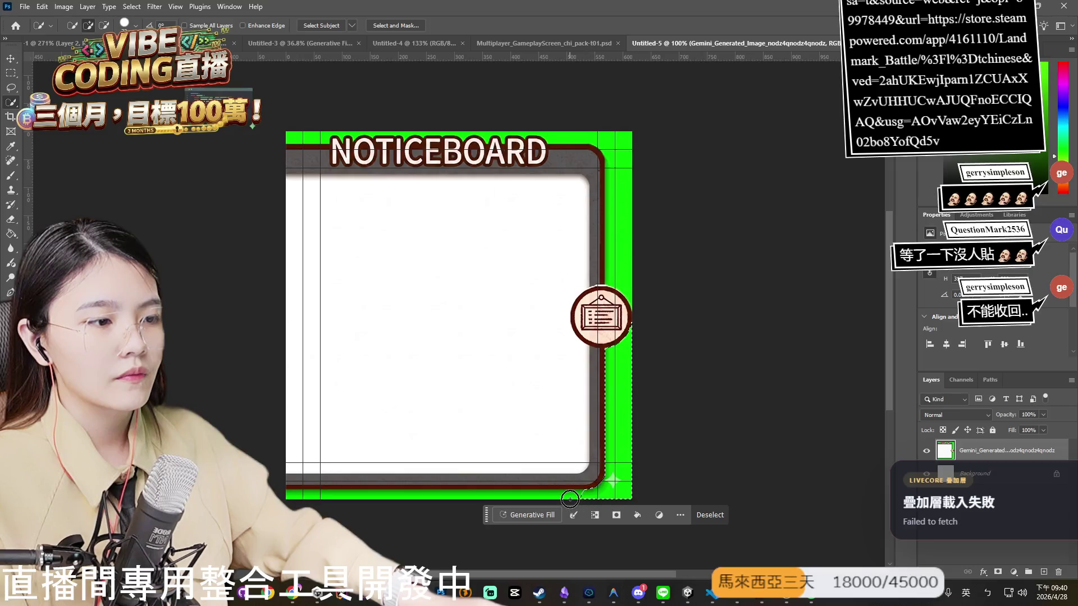
click(584, 501)
drag(463, 493, 361, 500)
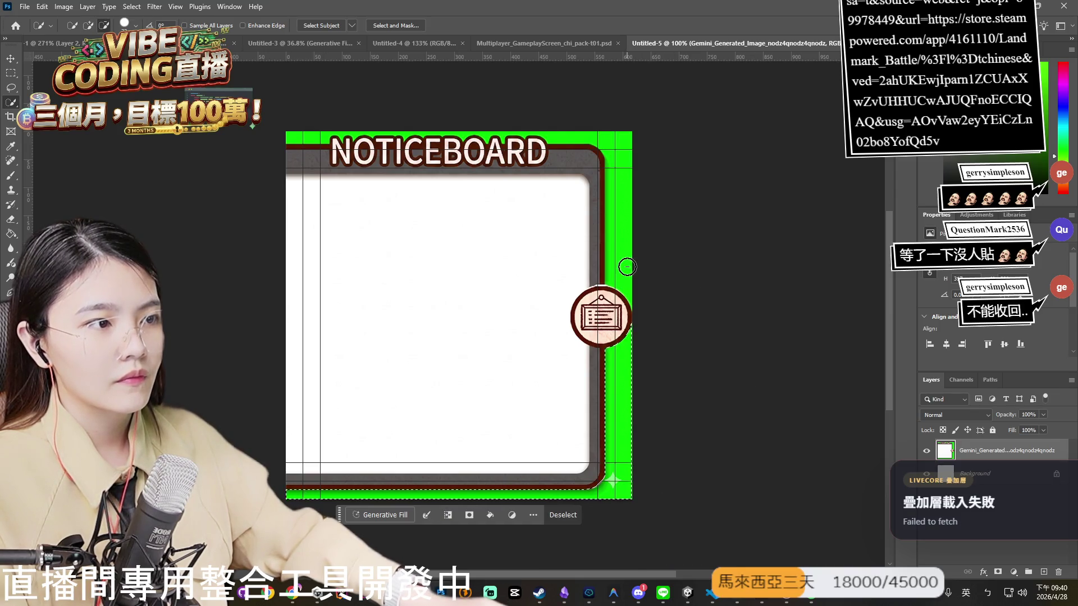
drag(625, 274, 625, 259)
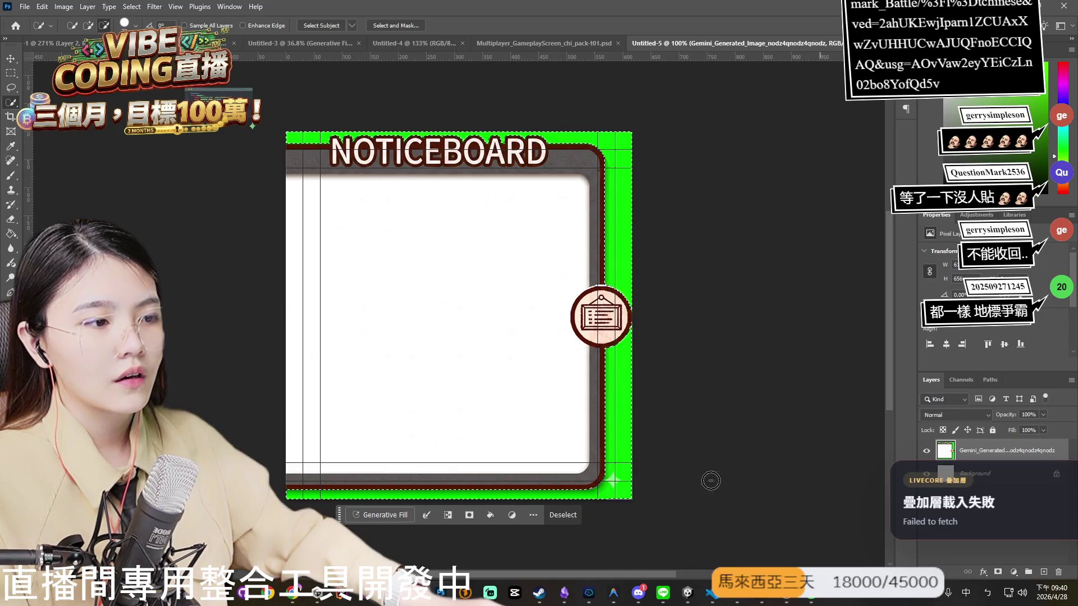
Cut the green selection to its own layer, discard it, and hide the Background layer.
right_click(487, 361)
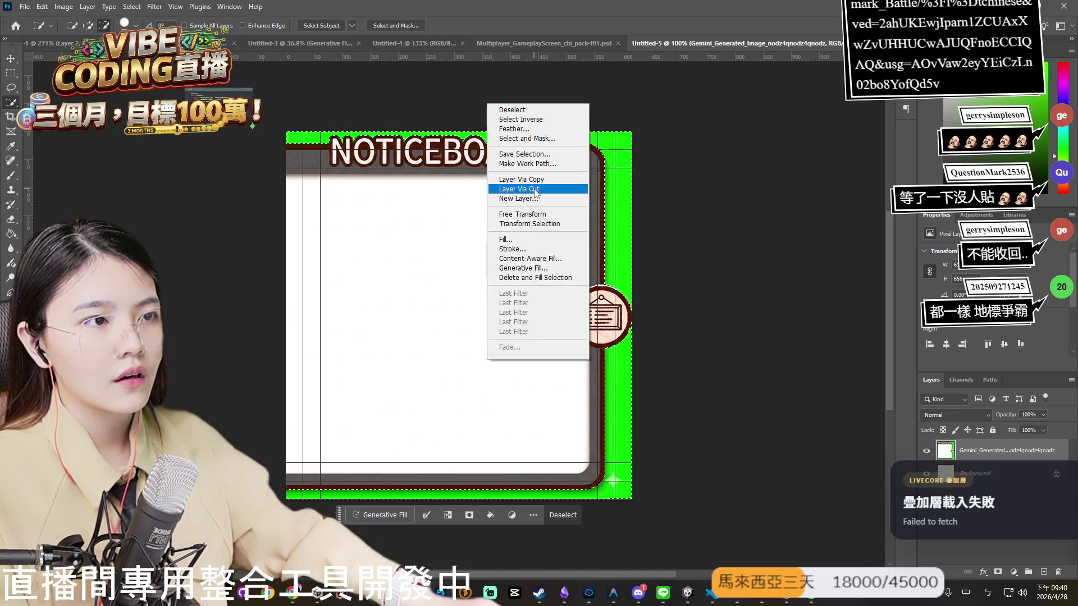
click(528, 192)
key(ctrl+z)
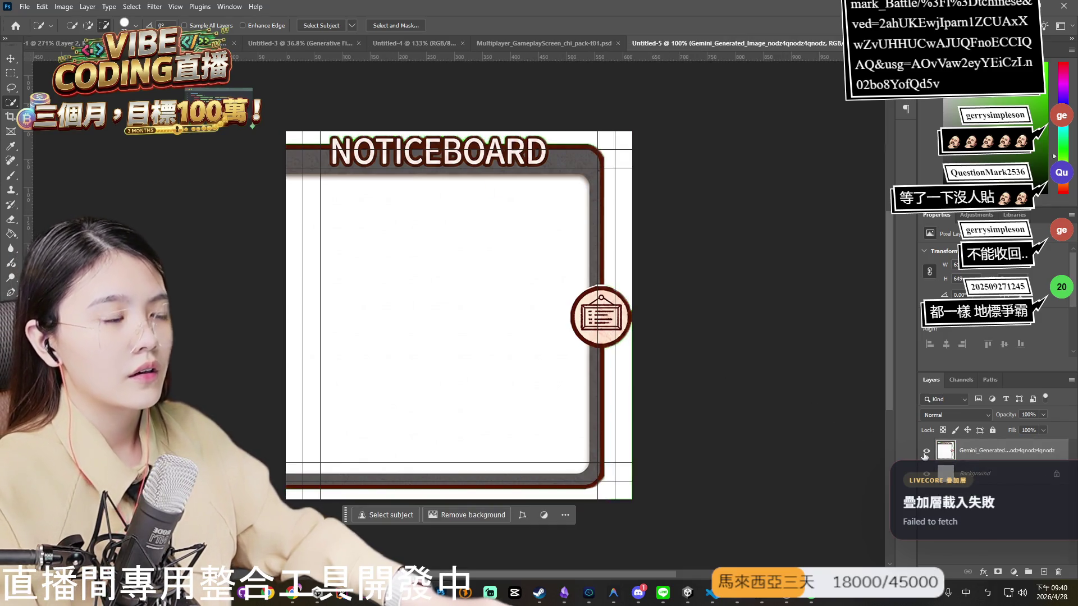
click(926, 473)
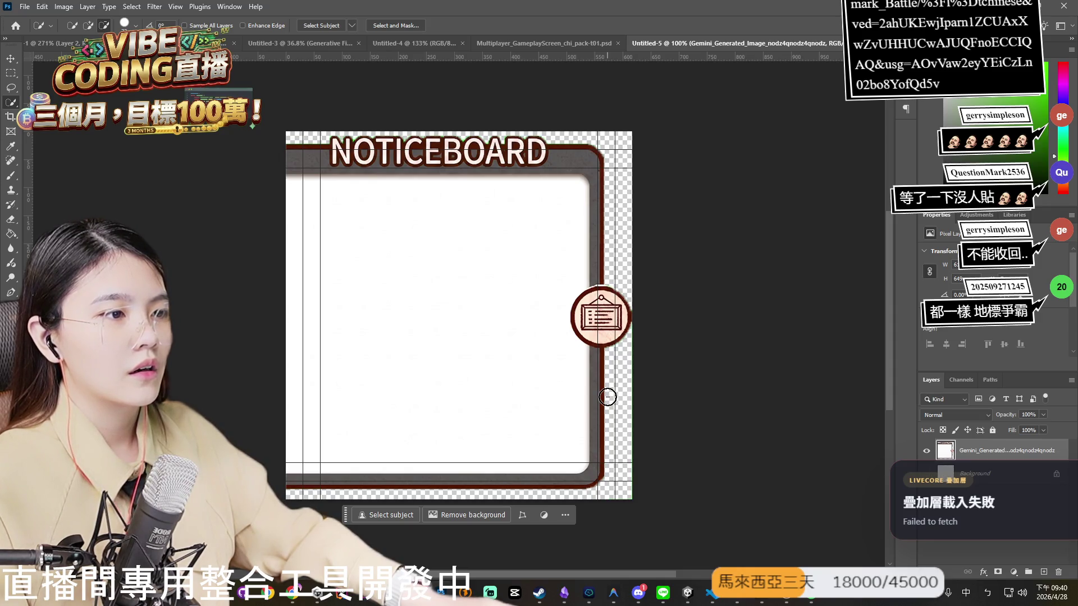
Export the noticeboard as Multiplayer_GameplayScreen_Notice_Board PNG into the en-US/UI/Backgrounds folder.
click(25, 6)
mouse_move(39, 203)
click(219, 203)
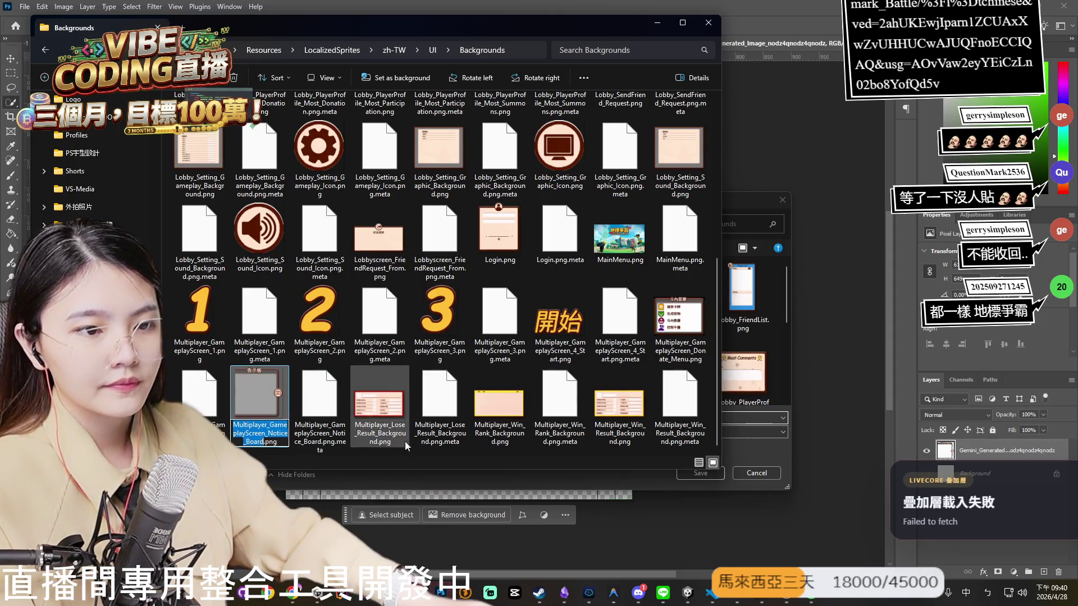
click(572, 480)
key(ctrl+v)
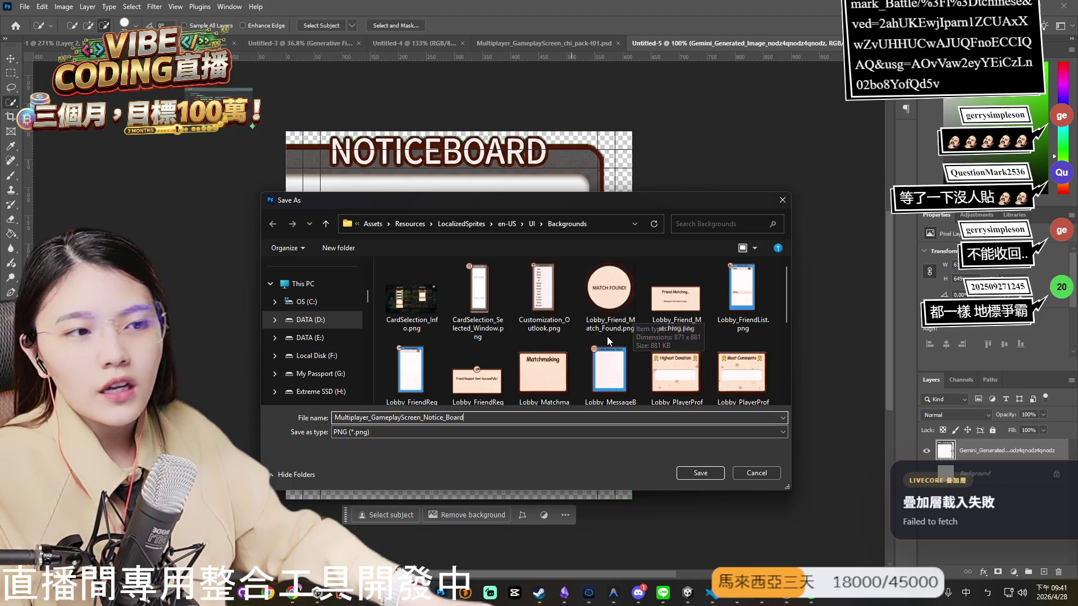
scroll(607, 339, down, 5)
click(702, 475)
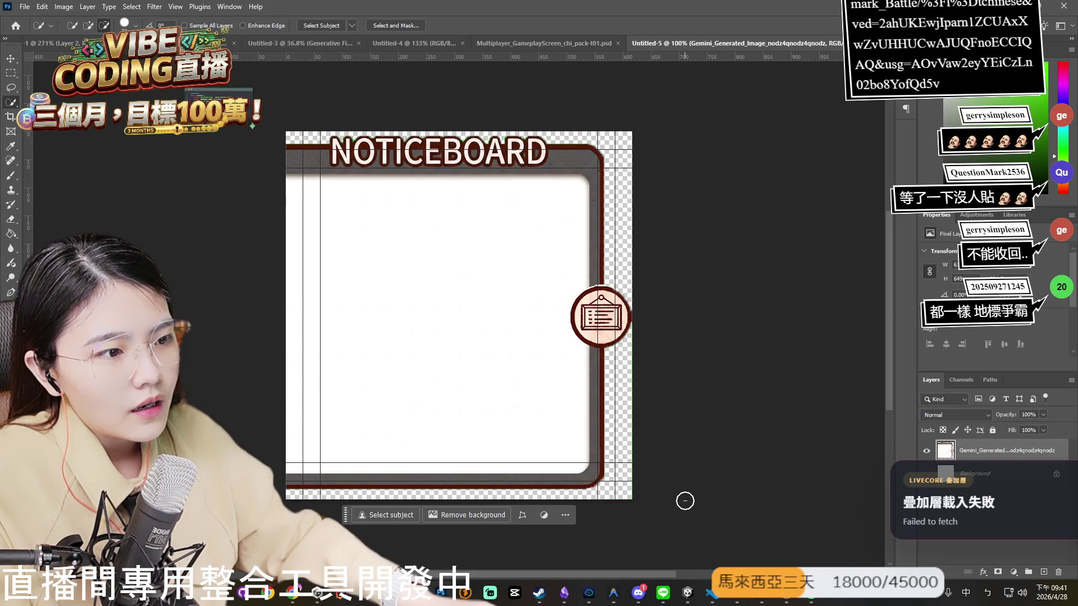
click(727, 596)
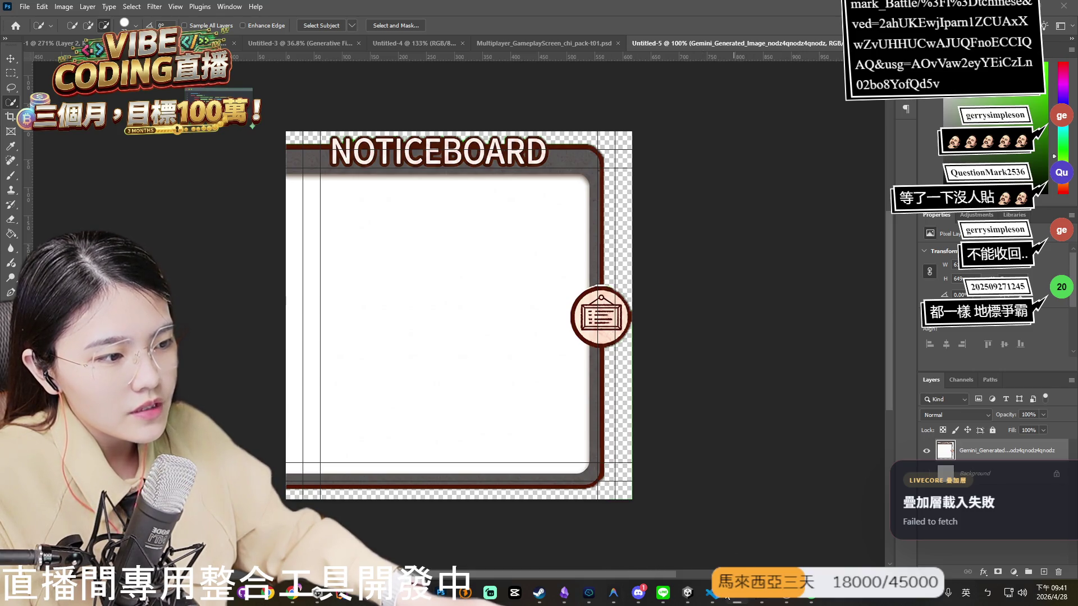
click(712, 595)
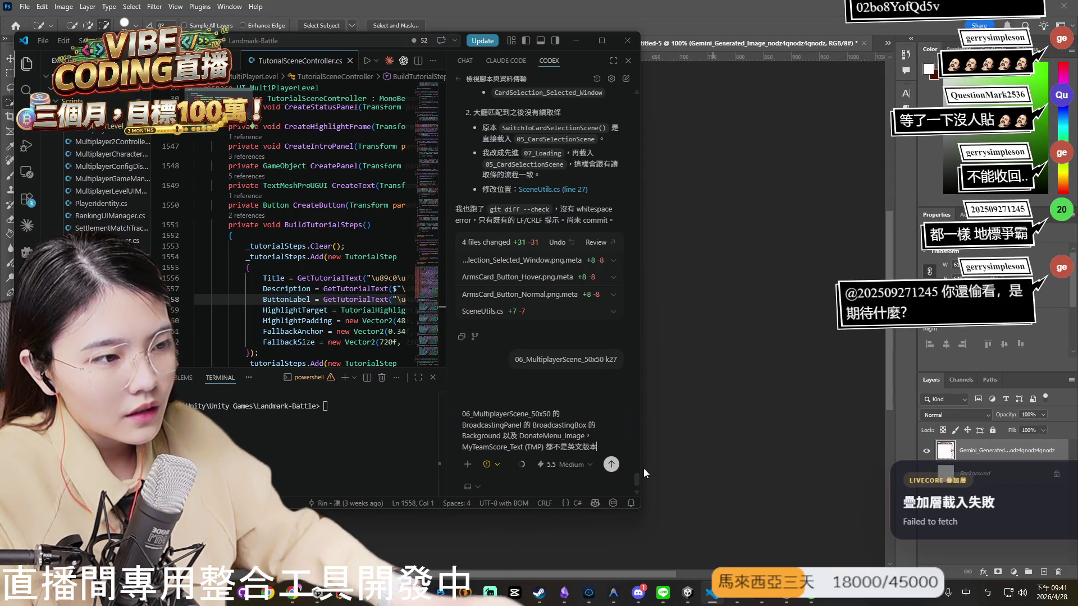
Draft the Codex request for the English Multiplayer_GameplayScreen_Notice_Board version, checking the Donate_Menu image's name in Backgrounds.
text(。你可一)
text(以)
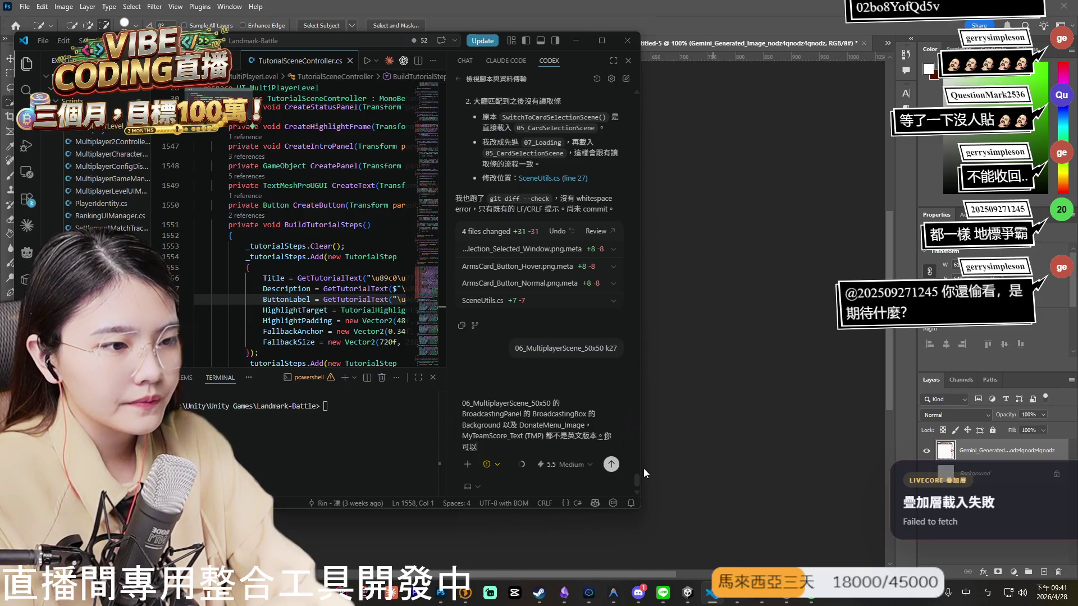
text(幫我換成一)
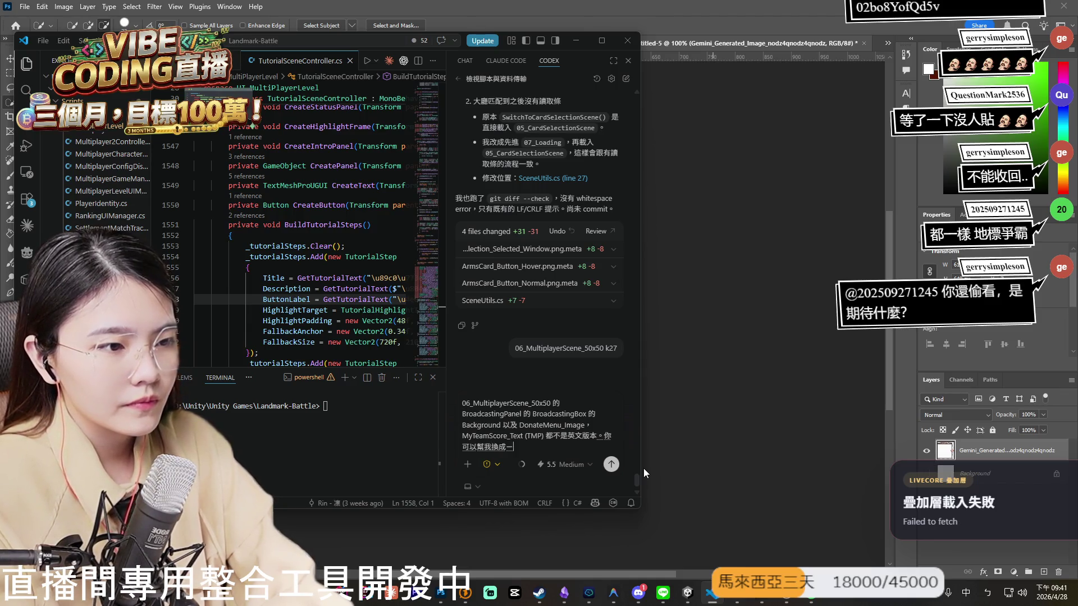
text(ㄥ英文版本，)
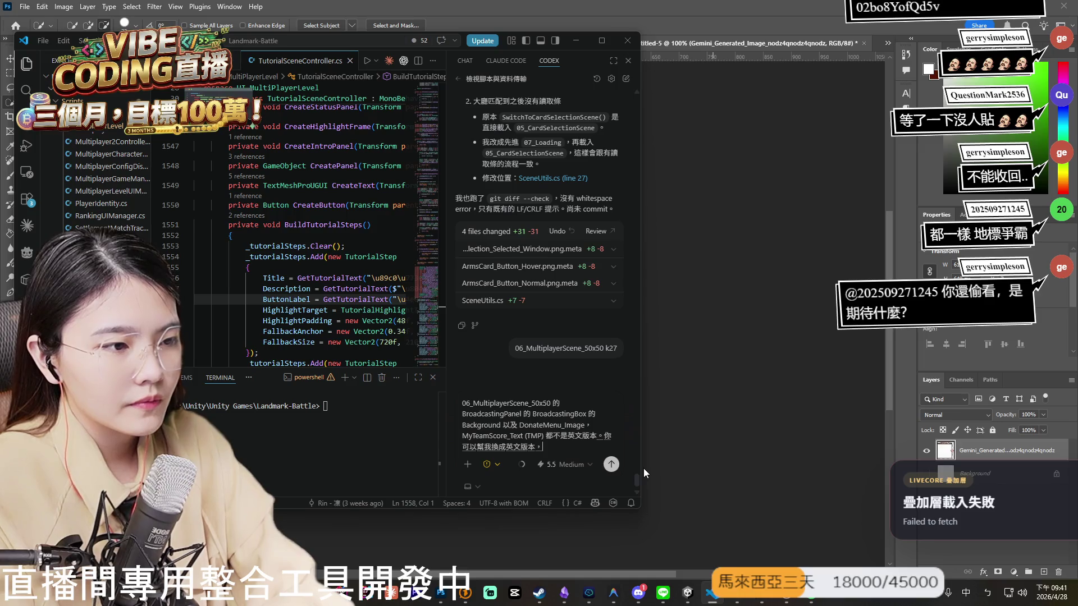
text(一個是)
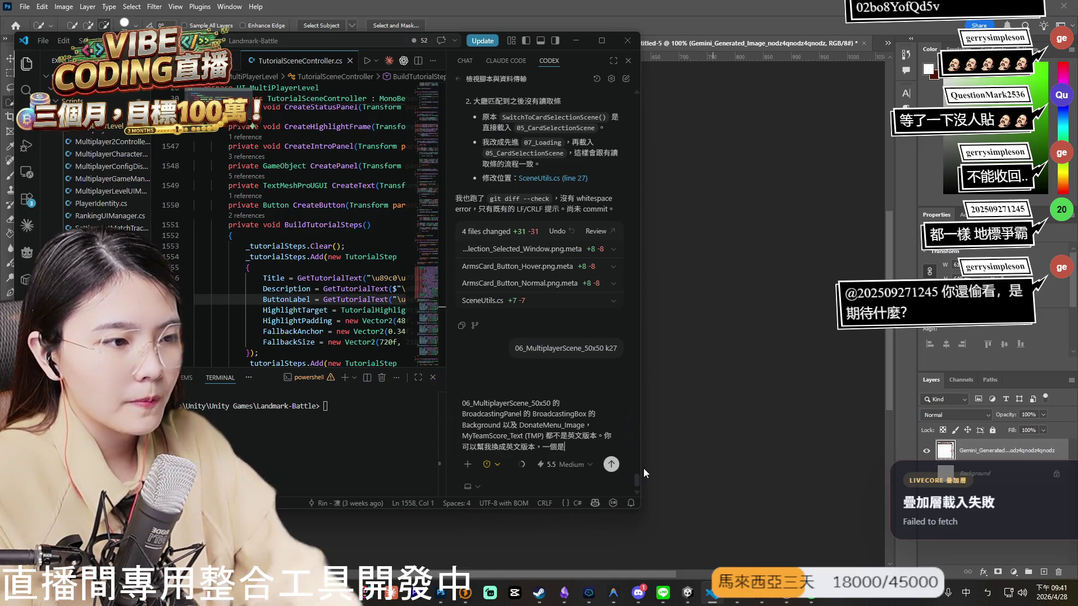
text(Multiplayer_GameplayScreen_Notice_Board)
text(，另外一ㄍㄜ)
text(個是)
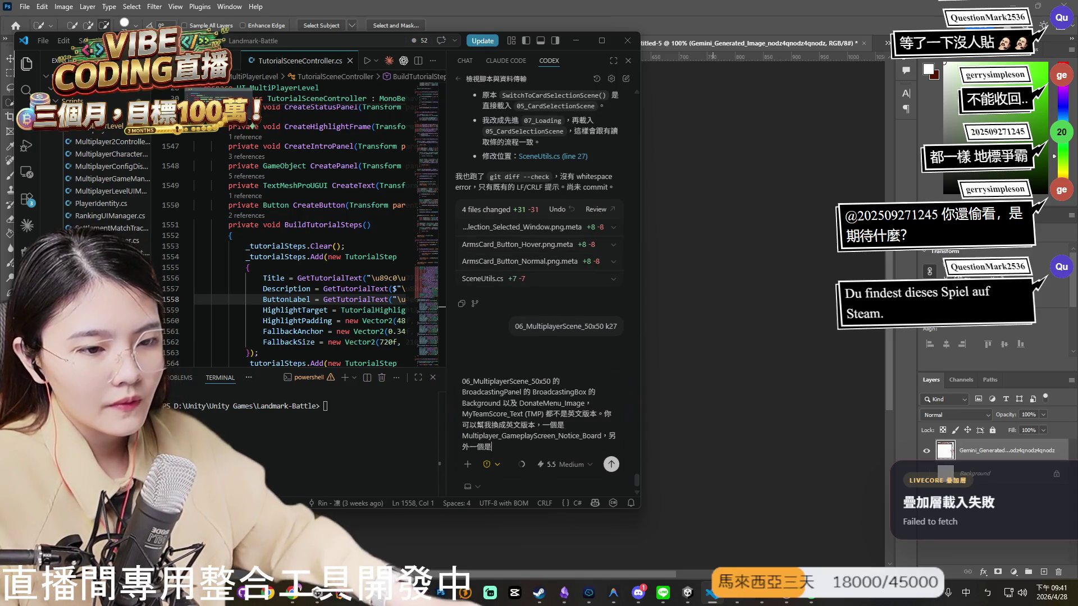
mouse_move(418, 593)
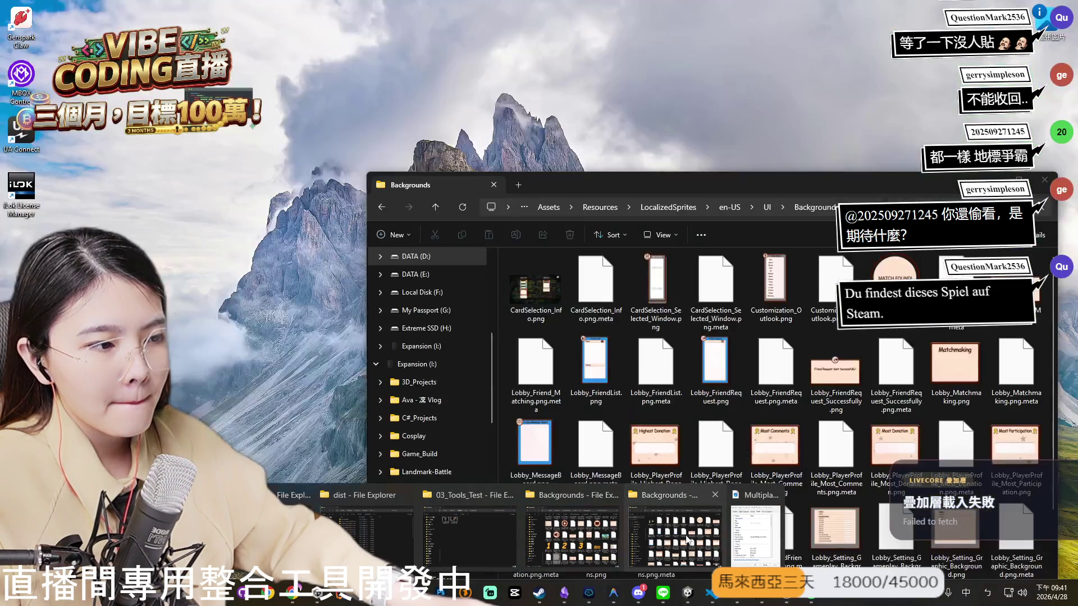
click(690, 533)
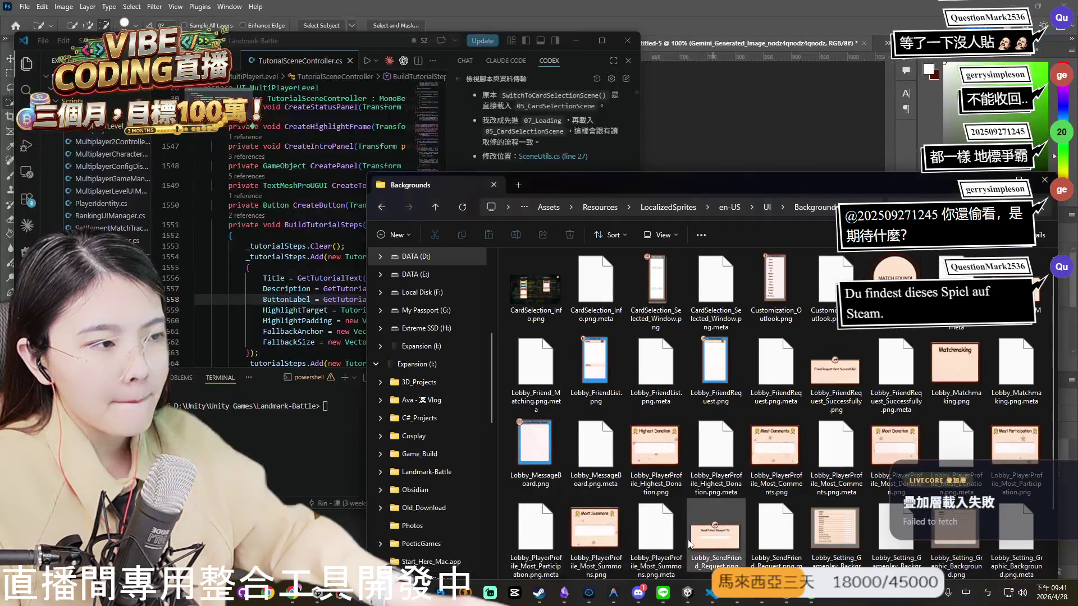
click(1016, 477)
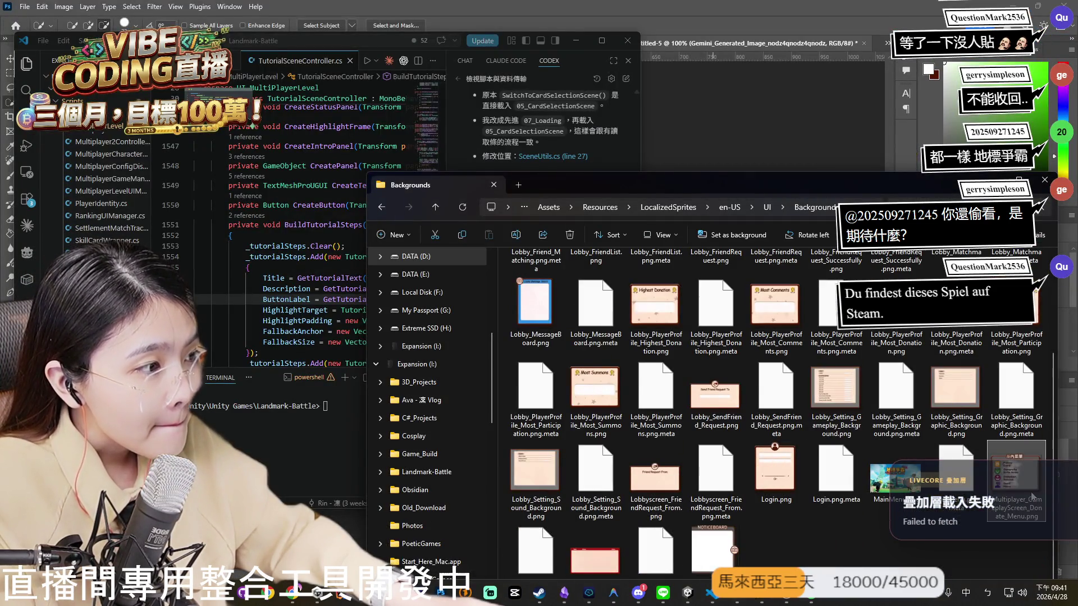
Send Codex the request to swap in the English Notice_Board and Donate_Menu images.
click(196, 443)
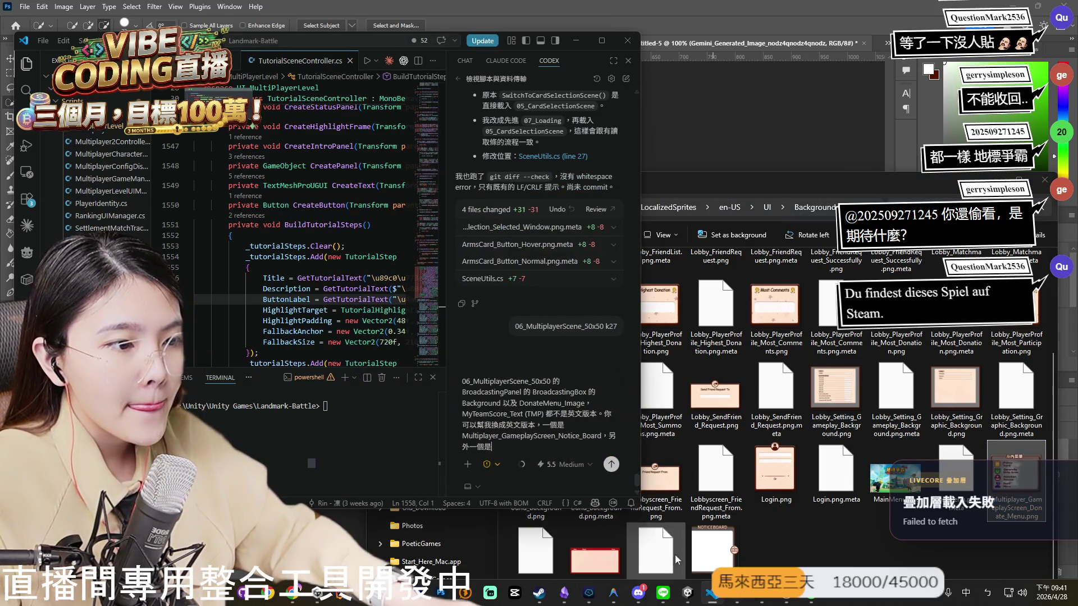
click(688, 592)
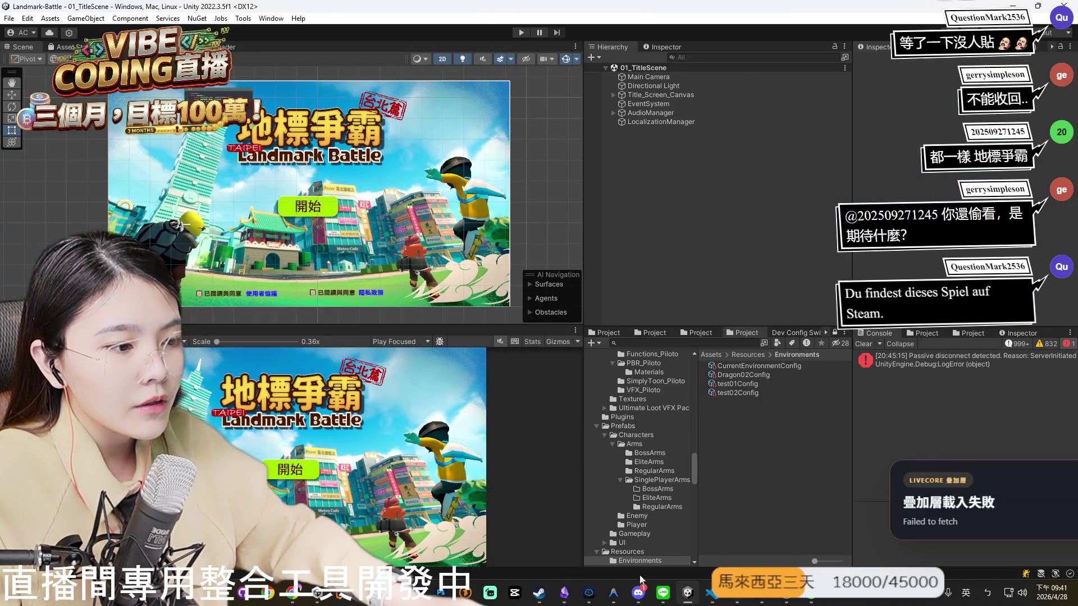
key(alt+Tab)
click(617, 466)
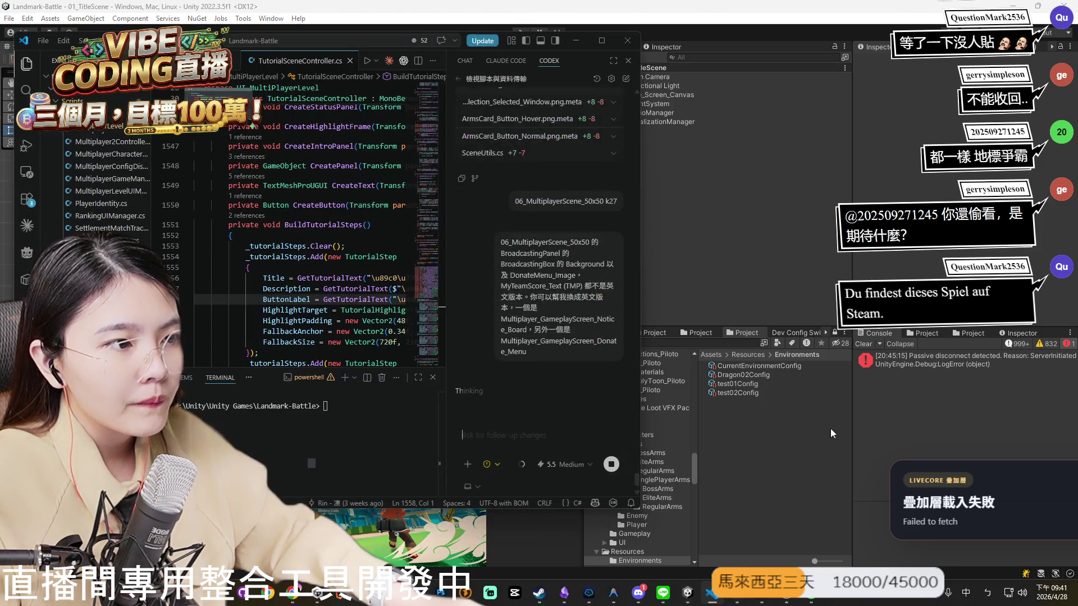
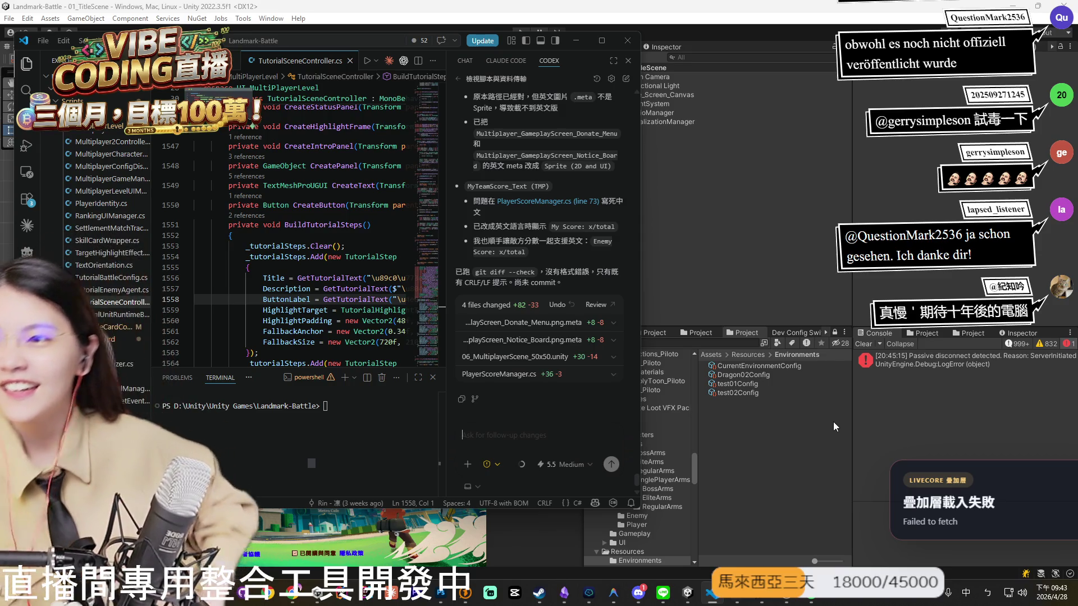
Scroll back through Codex's summary of the English localization fixes, then return to the Unity editor.
scroll(591, 289, up, 1)
scroll(591, 289, up, 3)
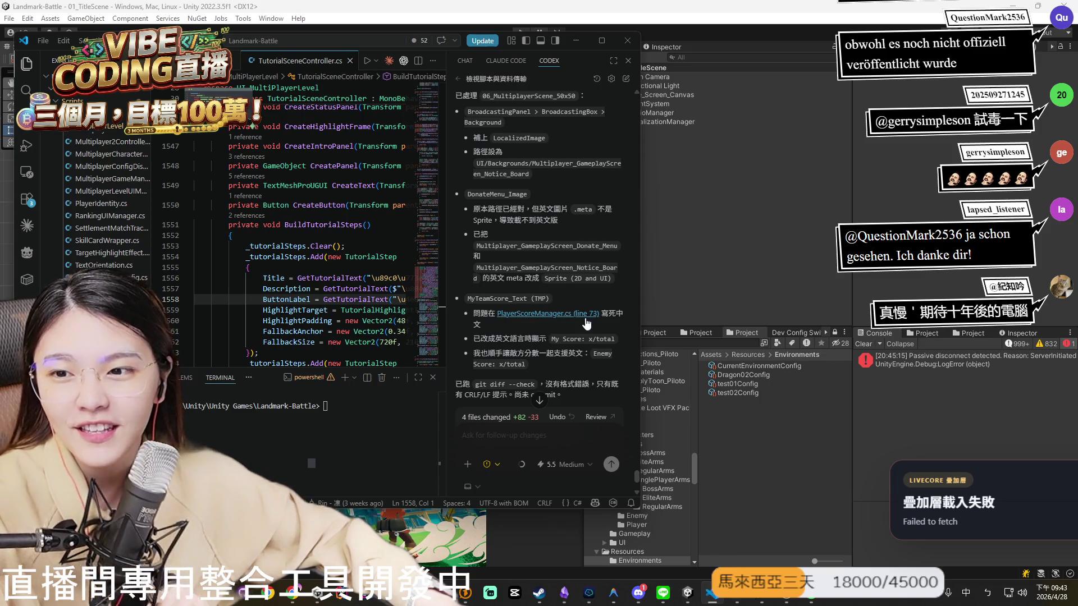
scroll(541, 207, up, 2)
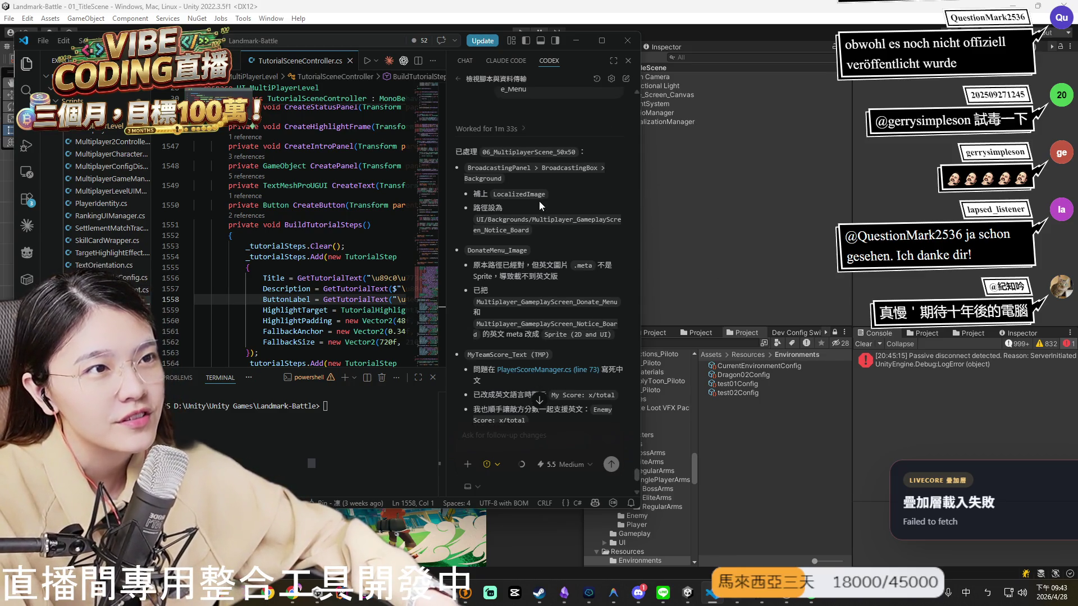
click(775, 237)
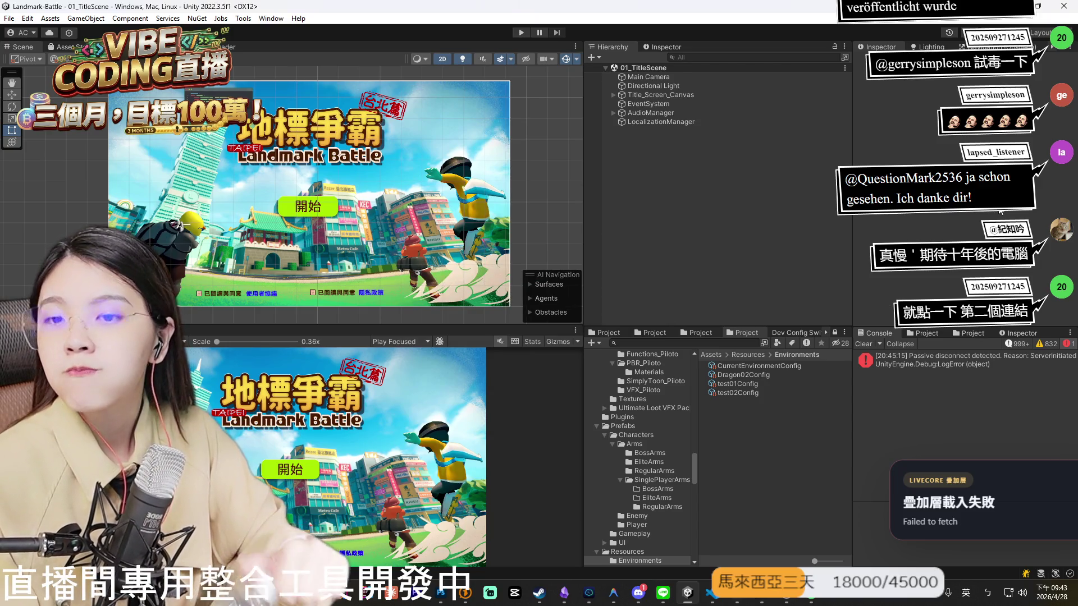
Play 01_TitleScene in a maximized Game view and press Start on the English title screen.
click(520, 32)
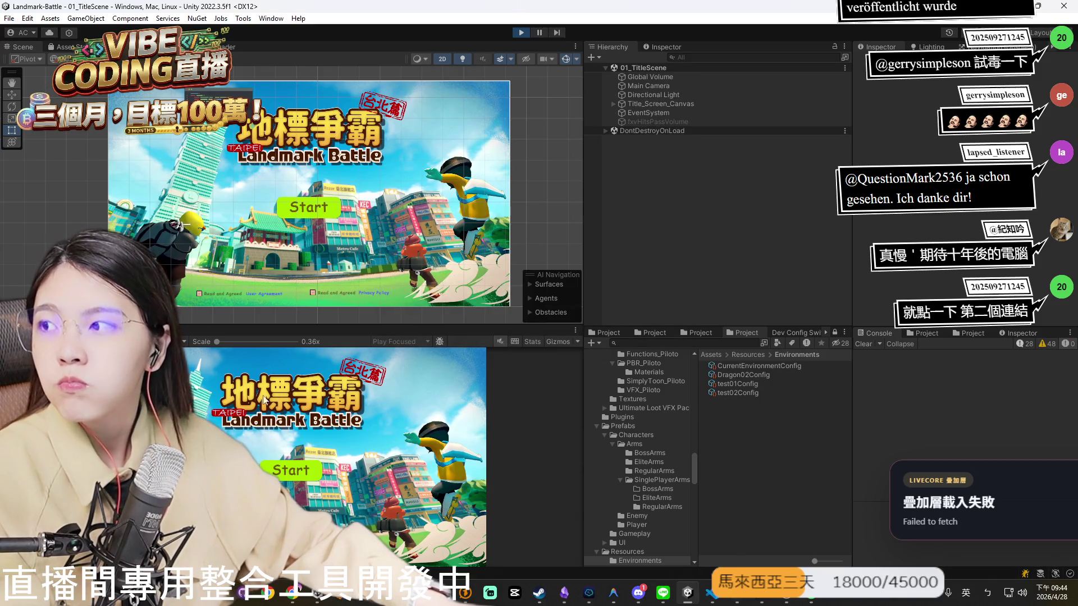
key(shift+space)
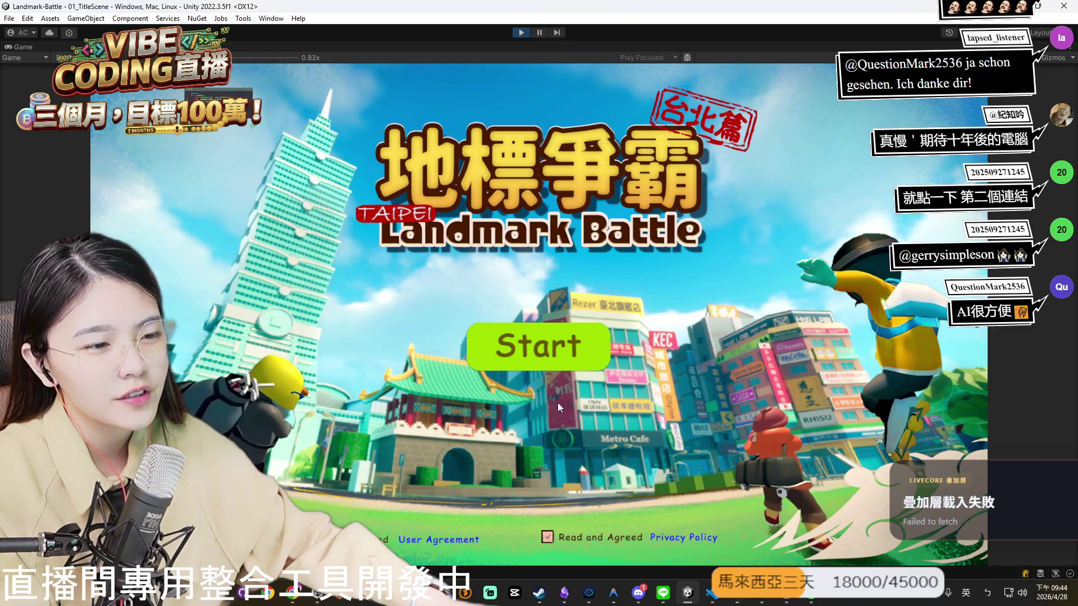
click(708, 595)
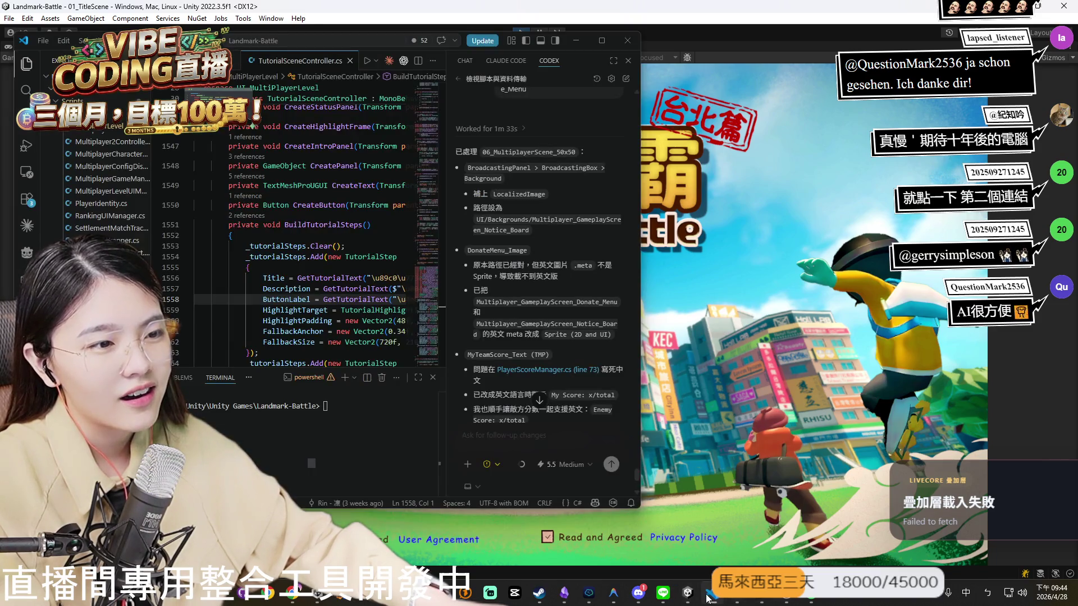
click(707, 596)
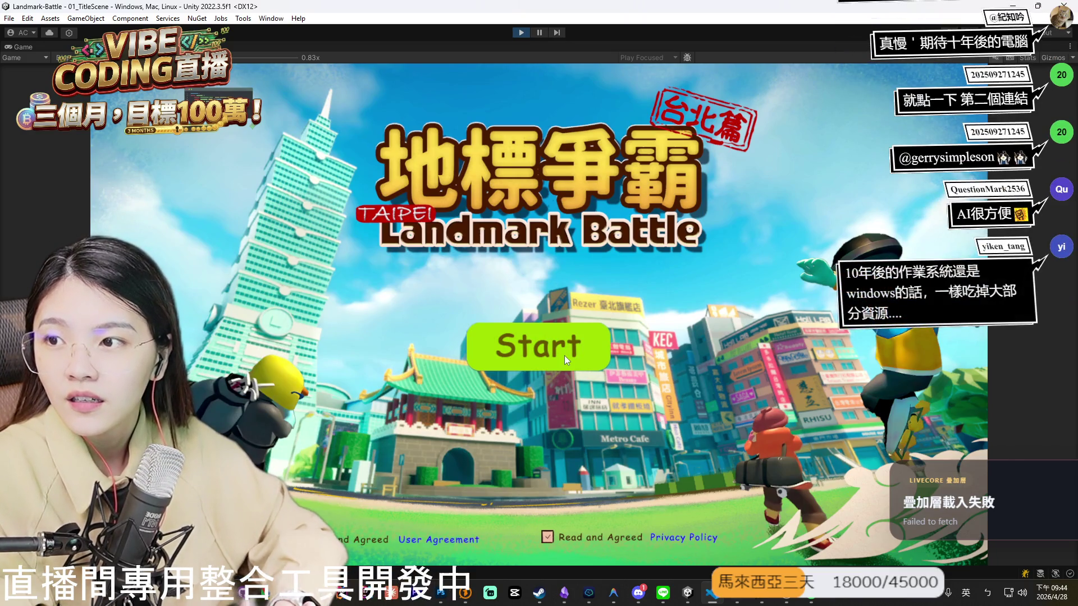
click(564, 355)
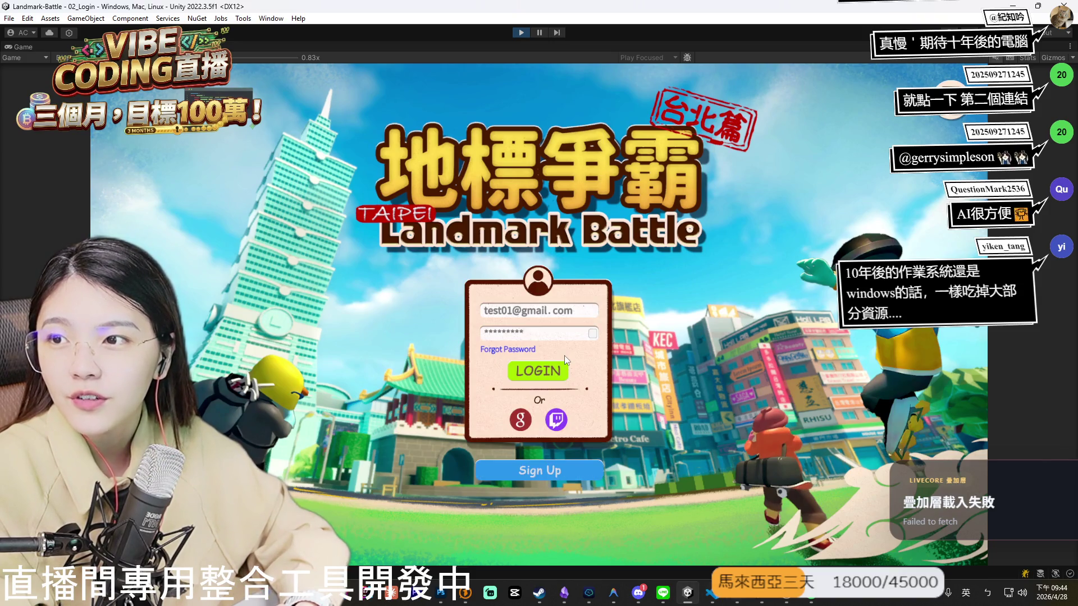
Log in with the test account to reach the 04_Lobby, then switch back to the editor.
click(530, 367)
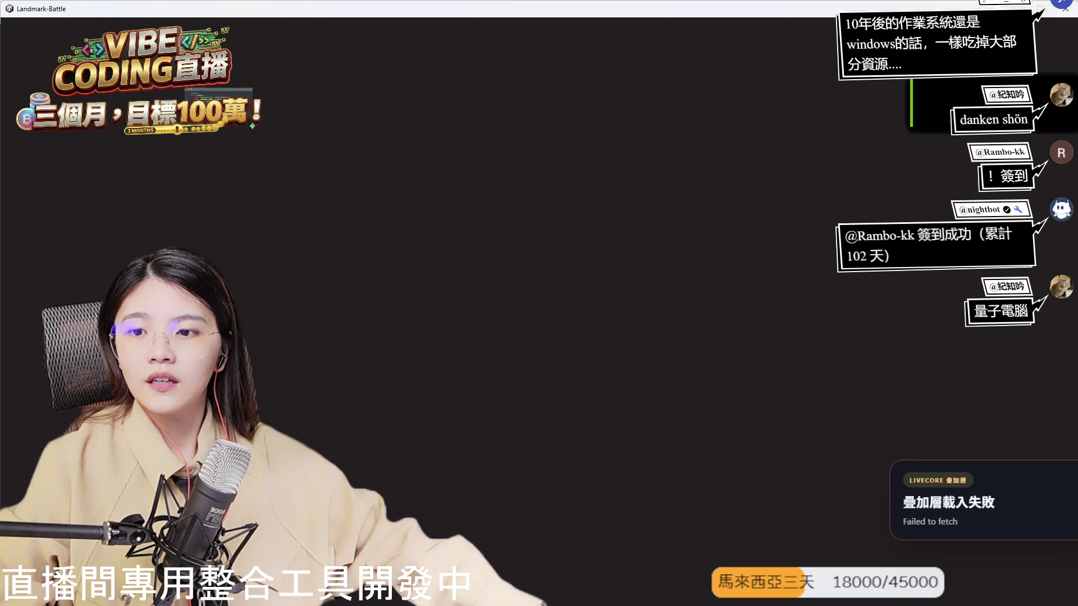
key(alt+Tab)
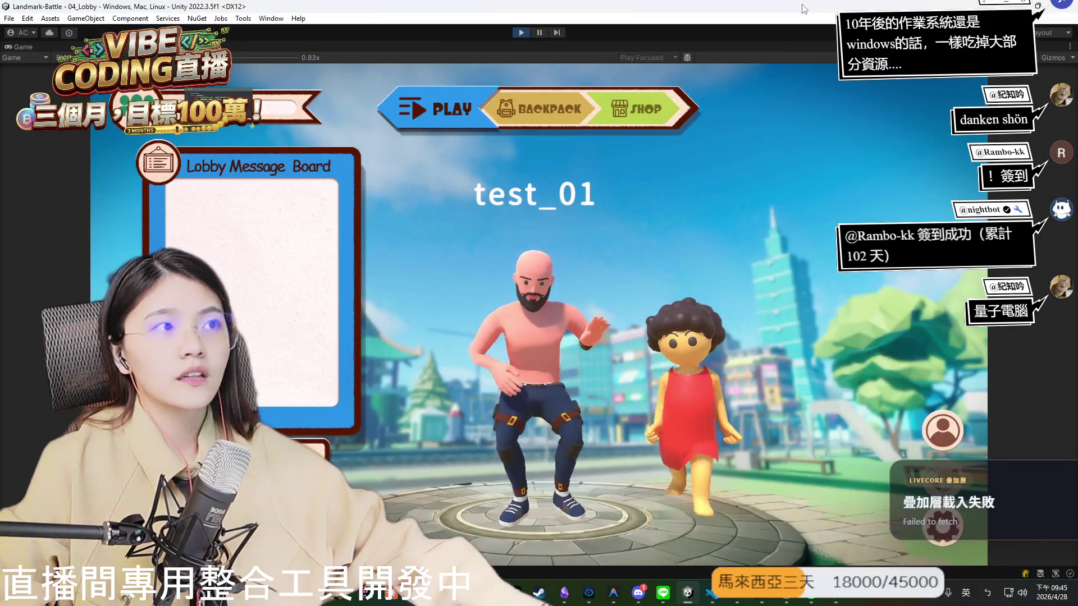
Float the editor window, start matchmaking in the built game, and accept MATCH FOUND in the editor.
drag(707, 8, 418, 29)
click(572, 371)
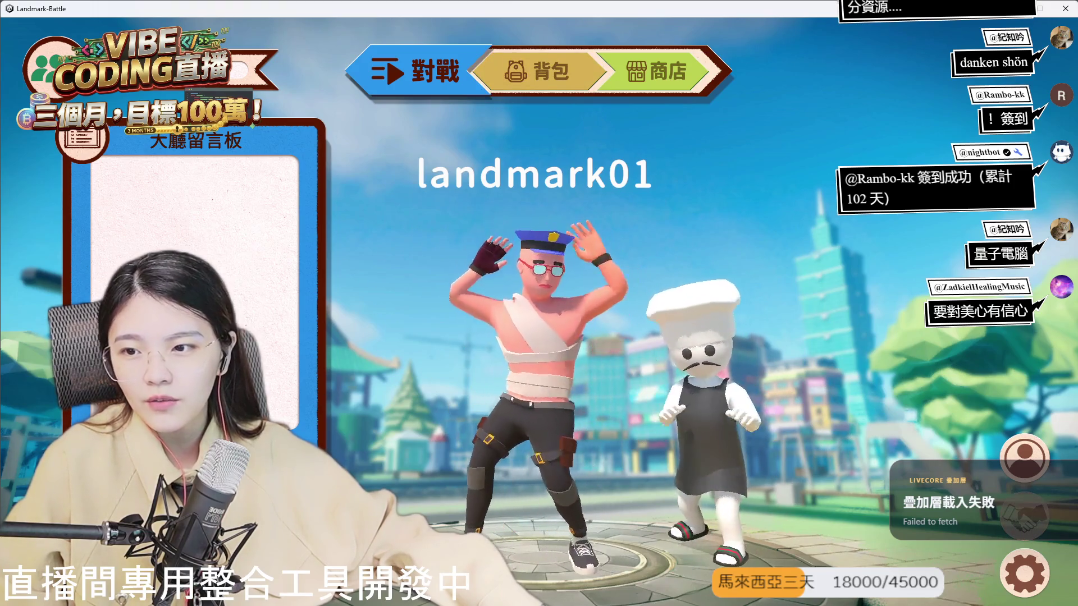
key(alt+Tab)
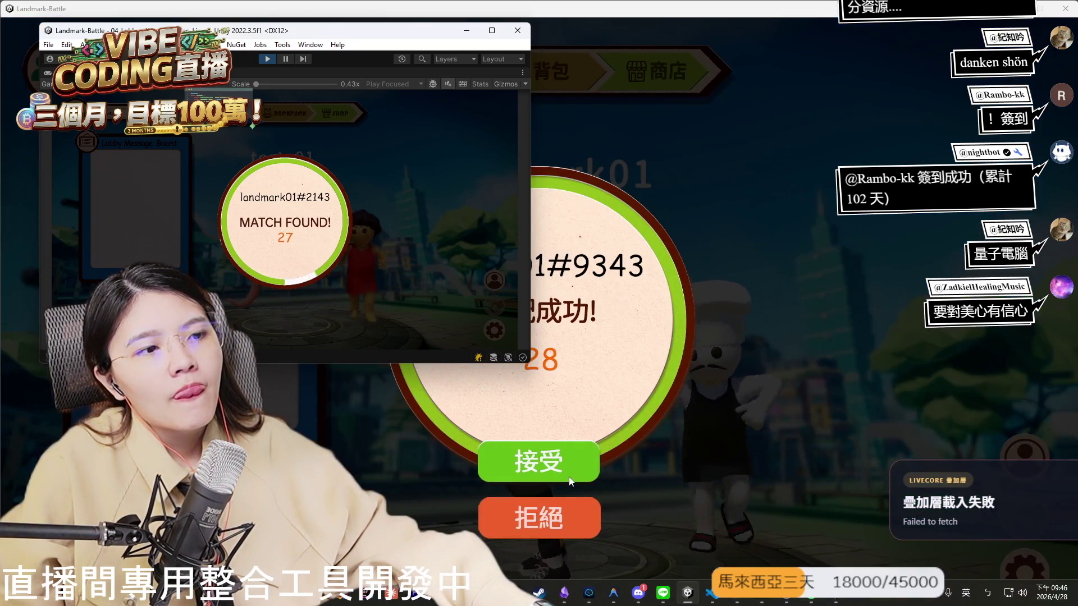
click(539, 461)
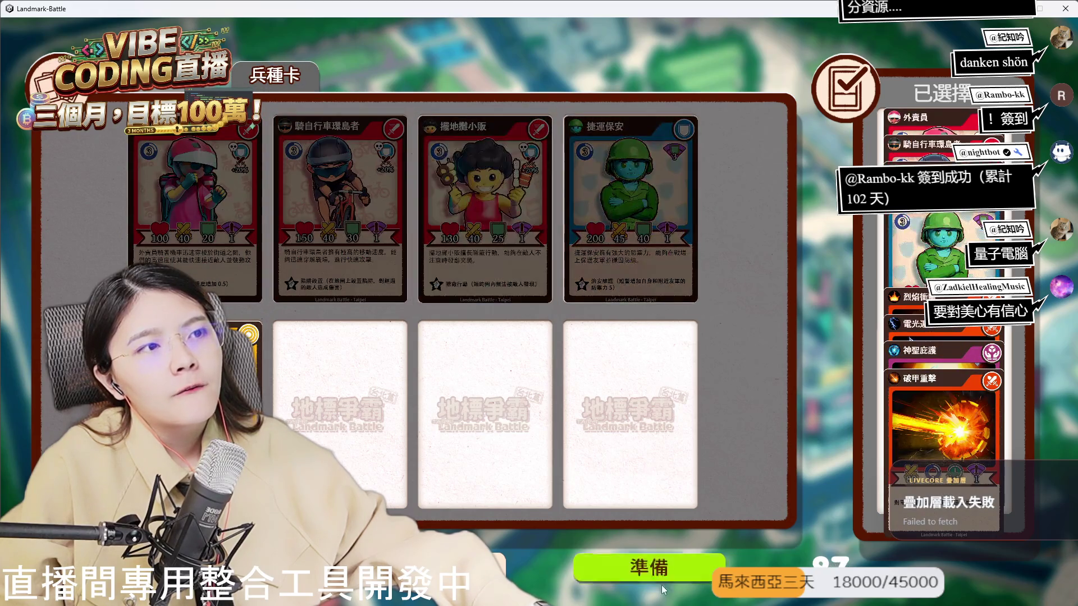
Mark both the built game's player and the editor's player Ready to load the battle map.
click(644, 573)
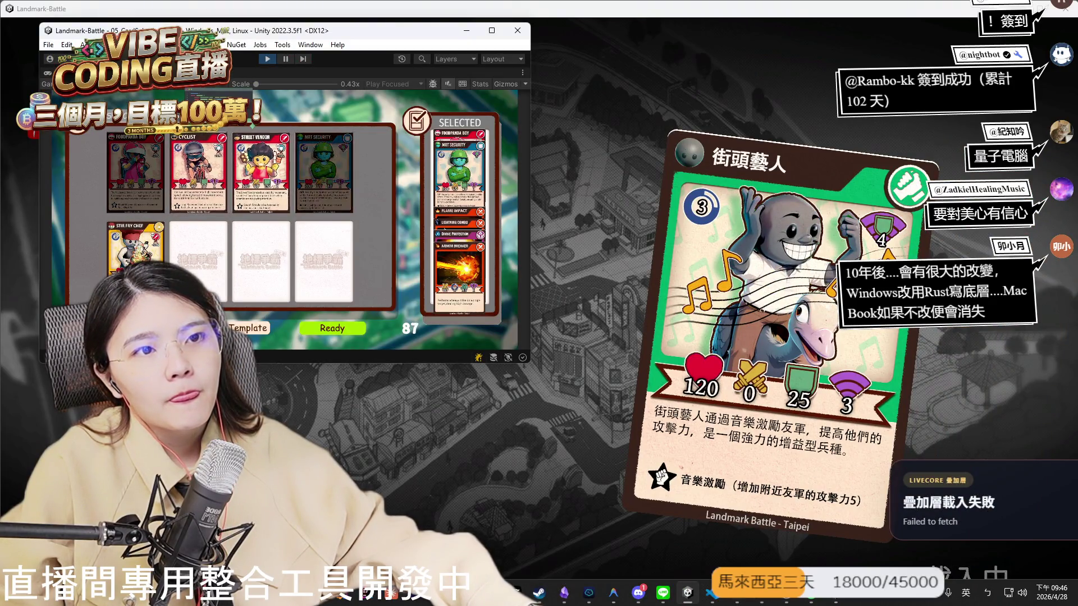
click(332, 327)
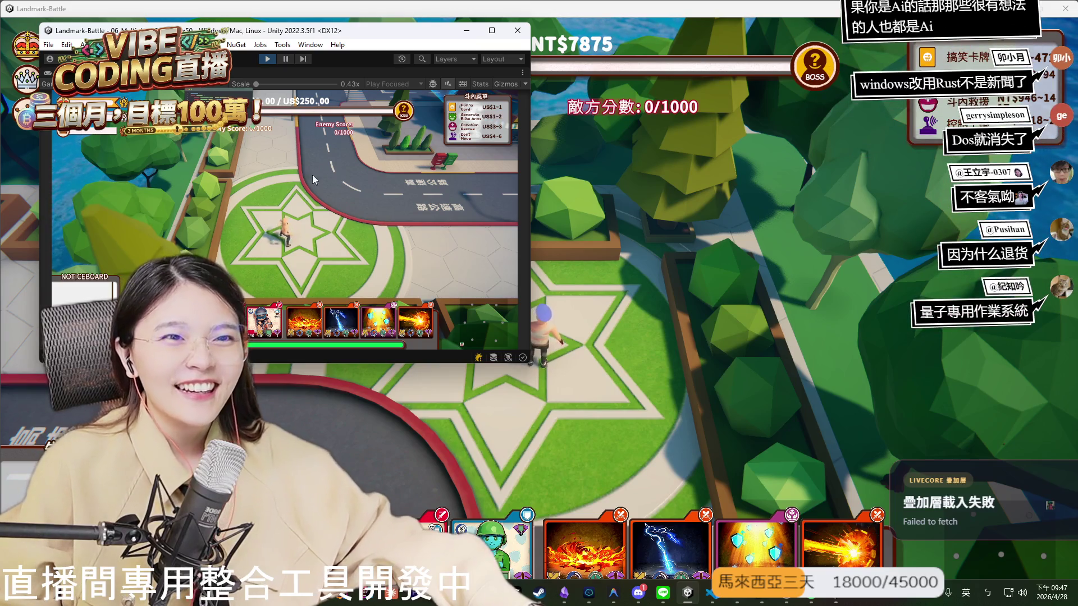
Maximize the editor and run the character through the city streets with WASD.
click(492, 31)
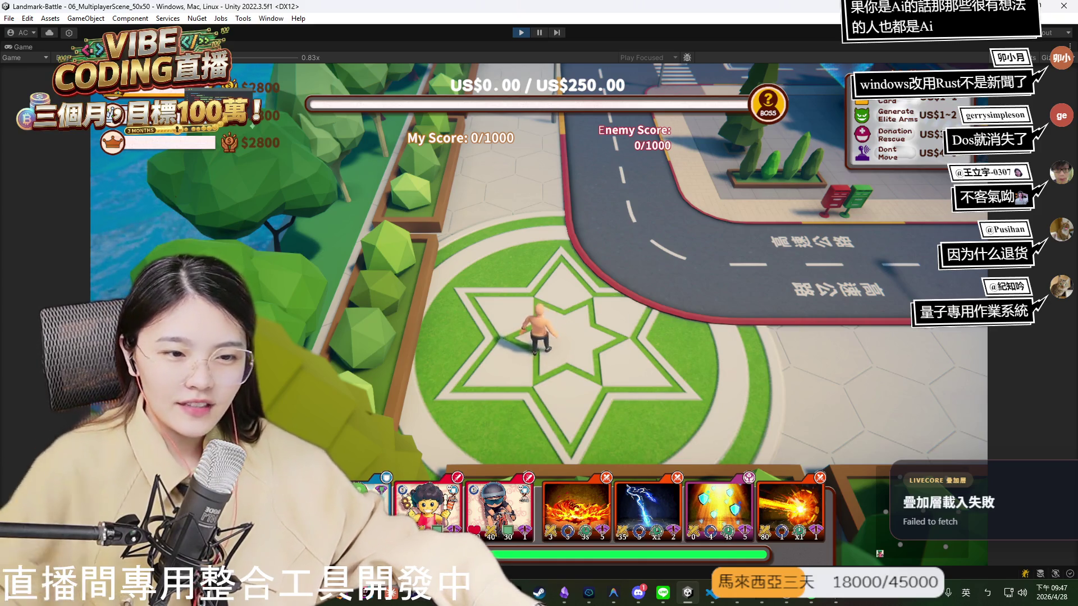
key(w)
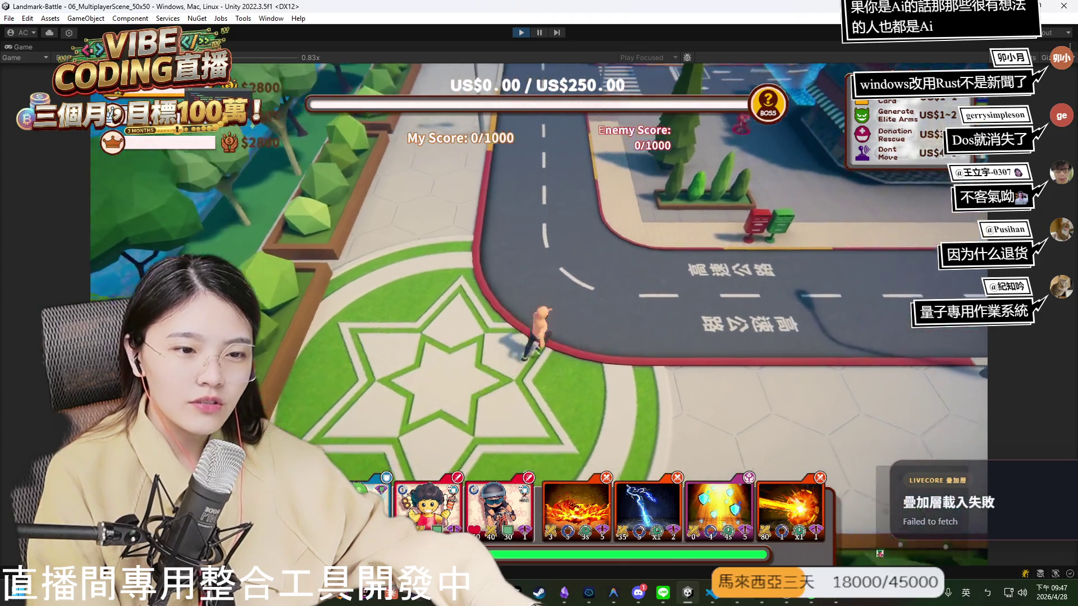
key(w)
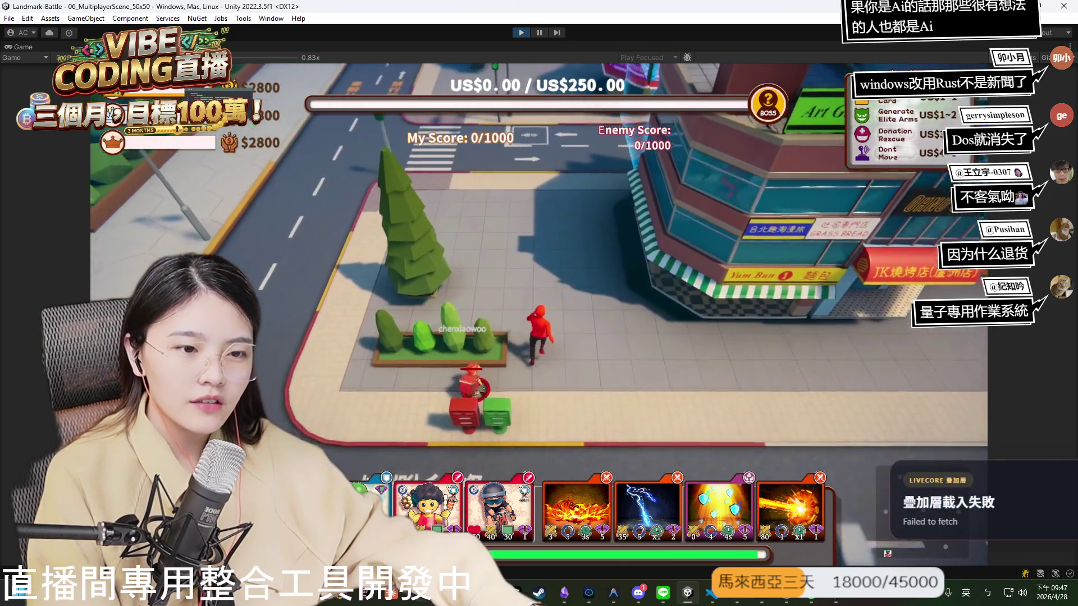
key(w)
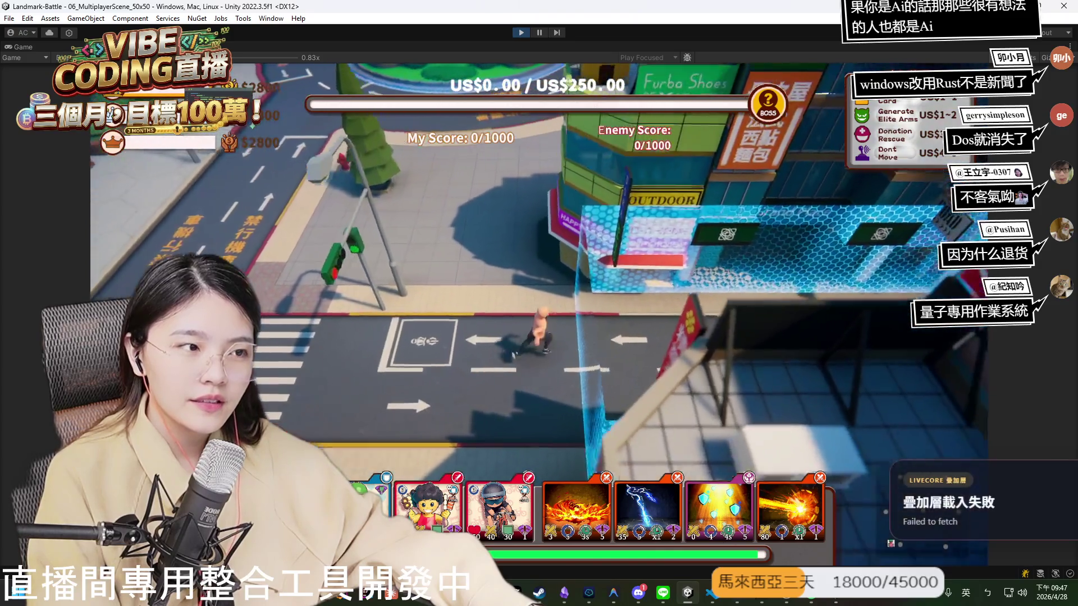
key(d)
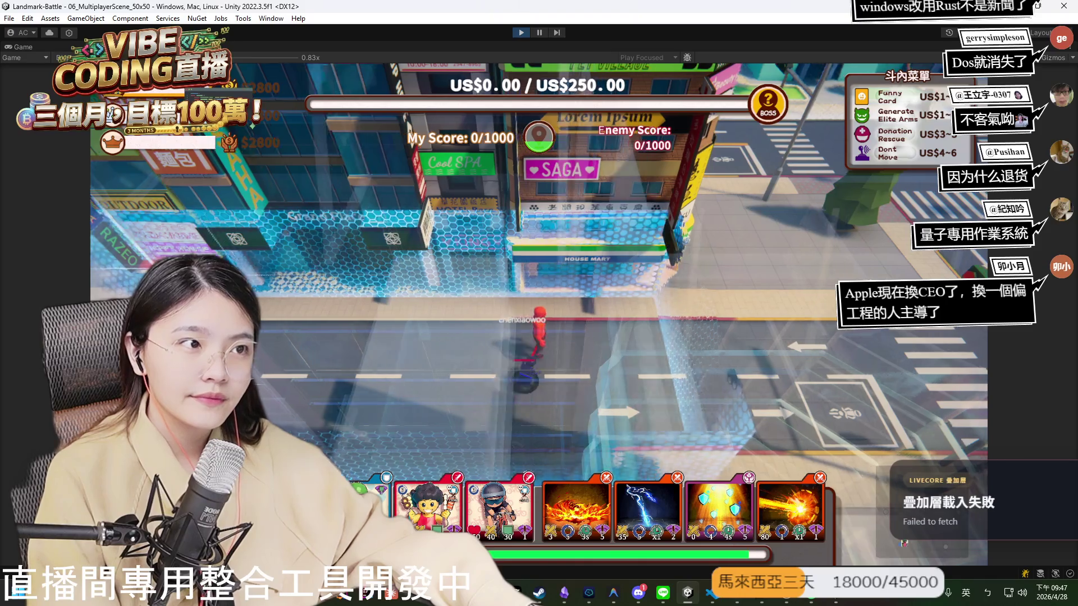
key(a)
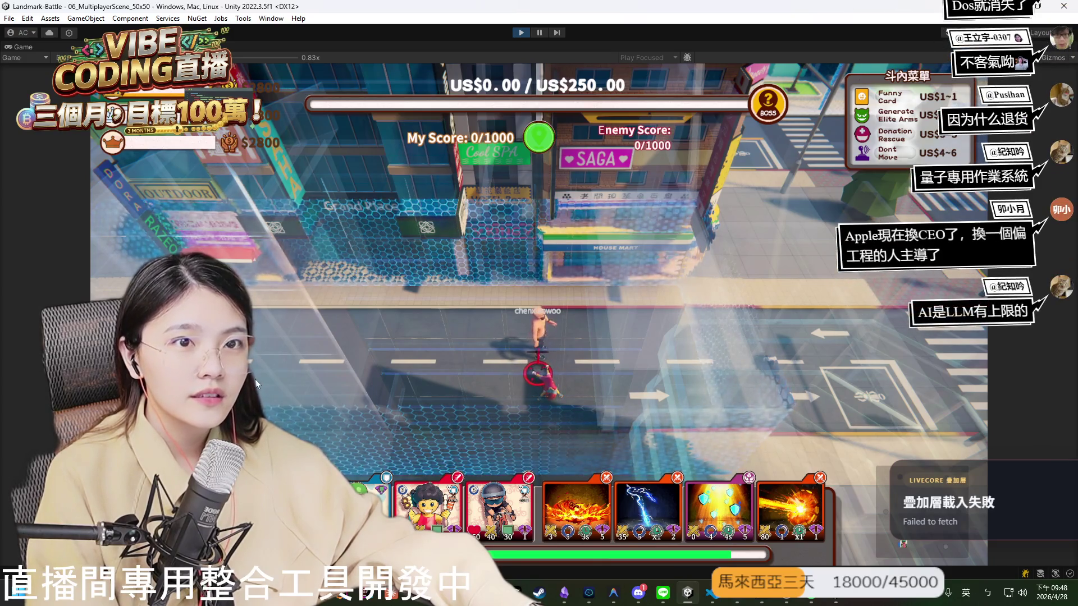
key(d)
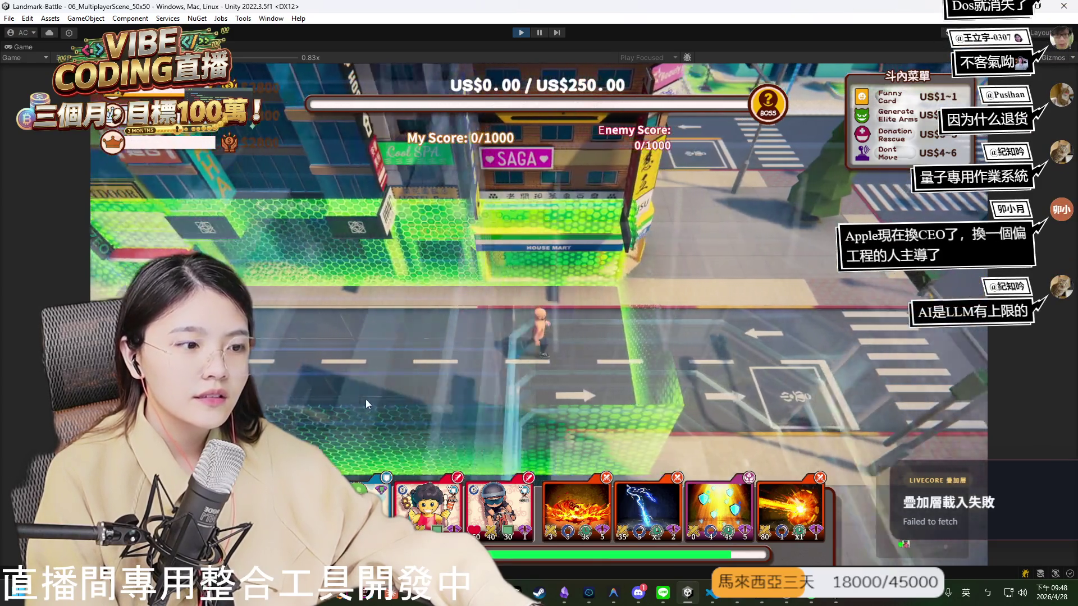
key(d)
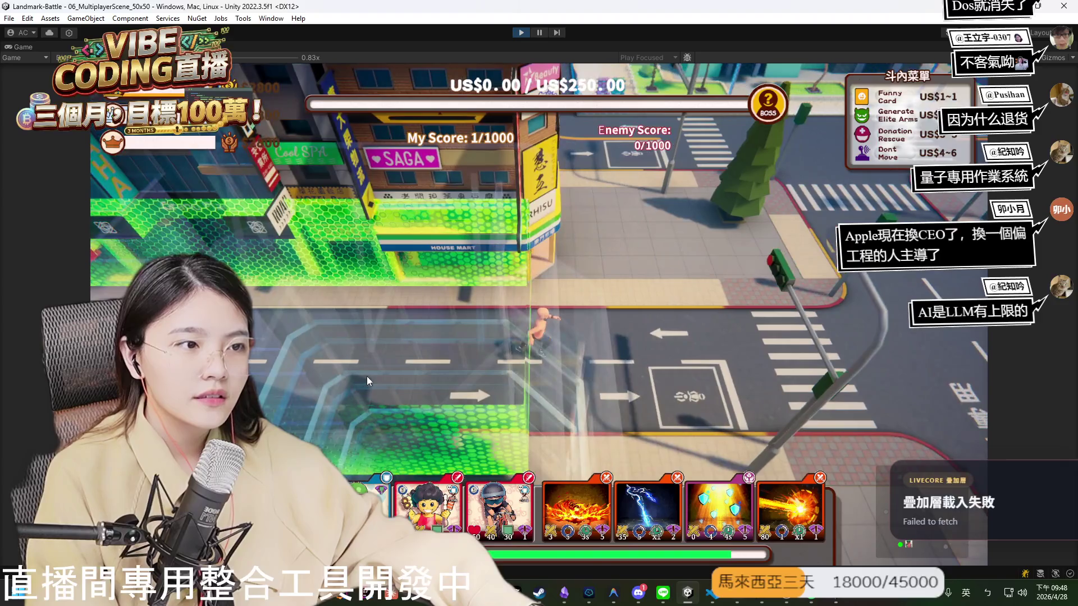
key(d)
key(s)
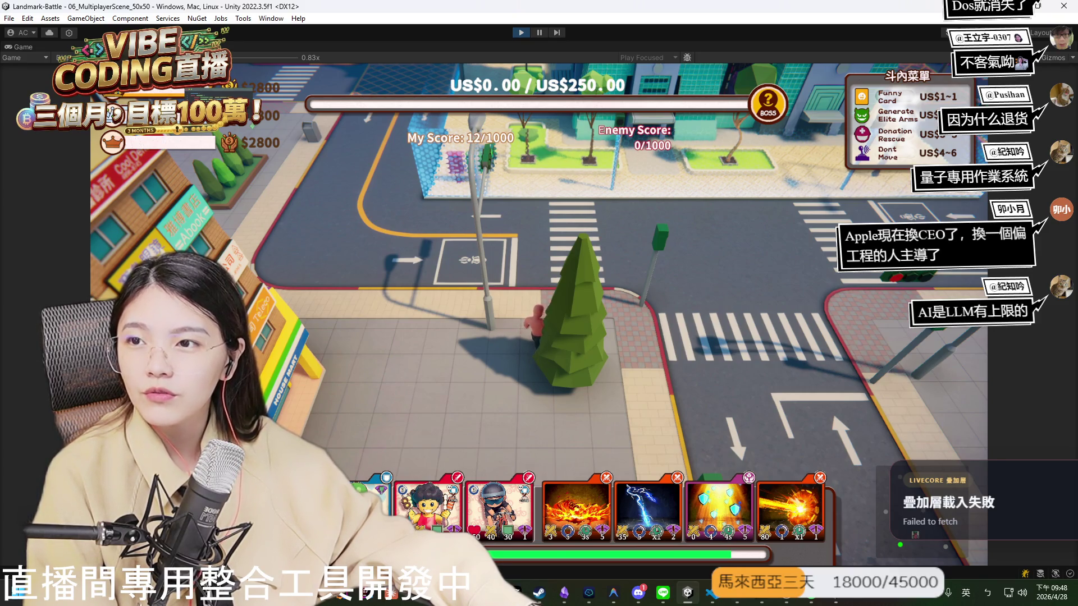
Keep roaming the city by clicking destinations until My Score reaches 285/1000, then restore the editor layout.
key(w)
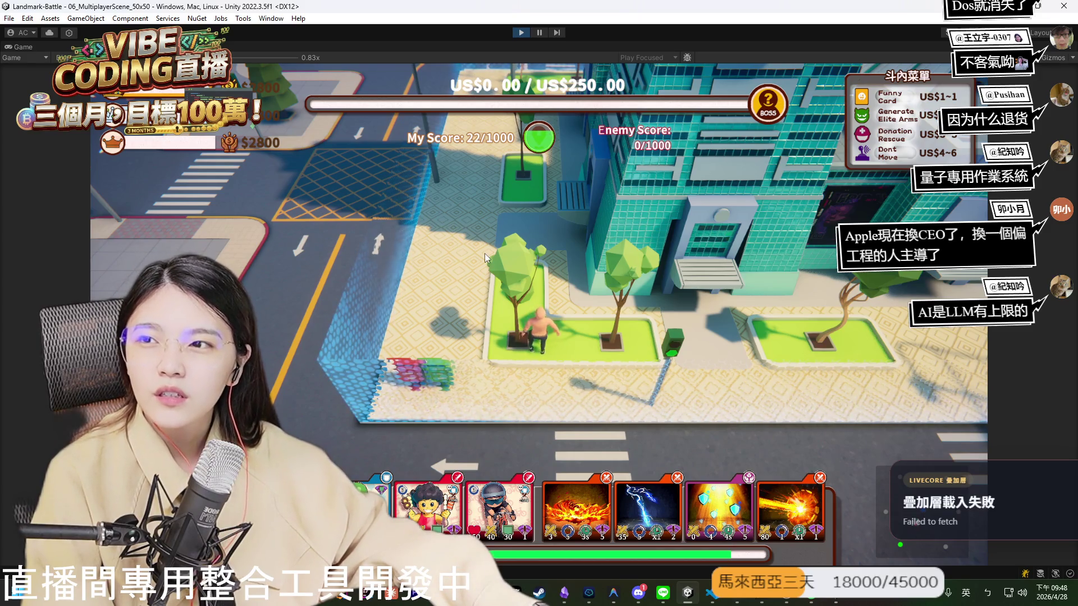
click(490, 296)
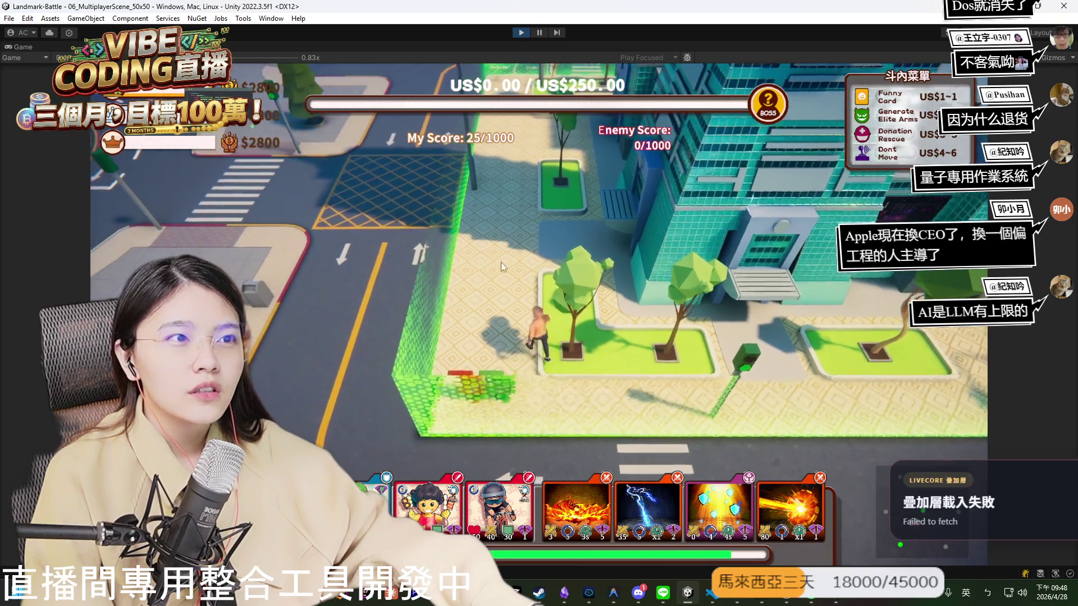
click(356, 251)
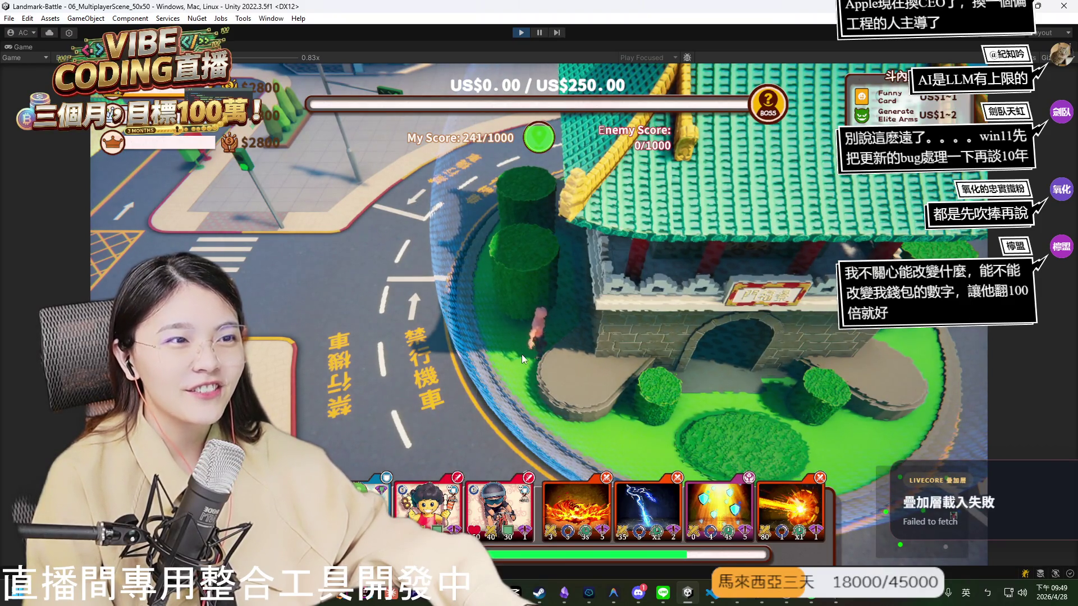
click(409, 317)
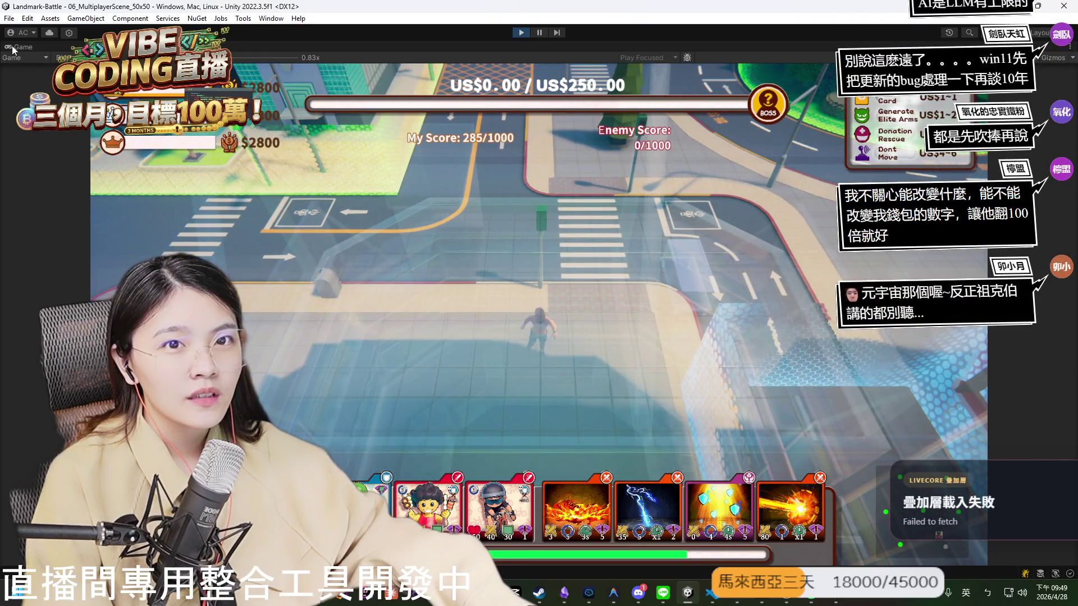
double_click(13, 48)
Select ScorePanel and stretch its right edge so Enemy Score fits on one line.
click(363, 124)
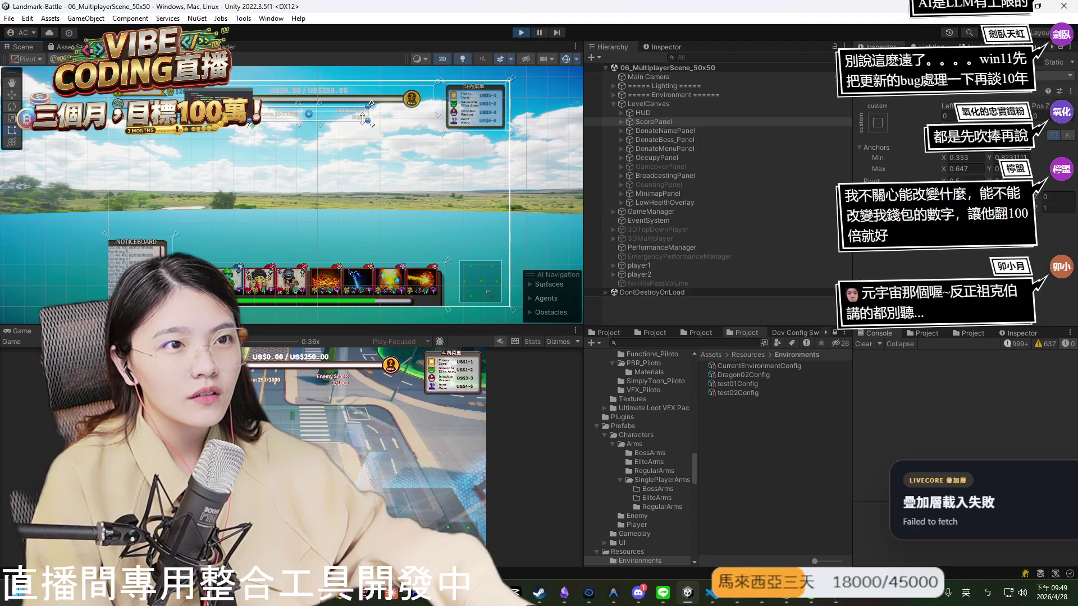
scroll(371, 119, up, 5)
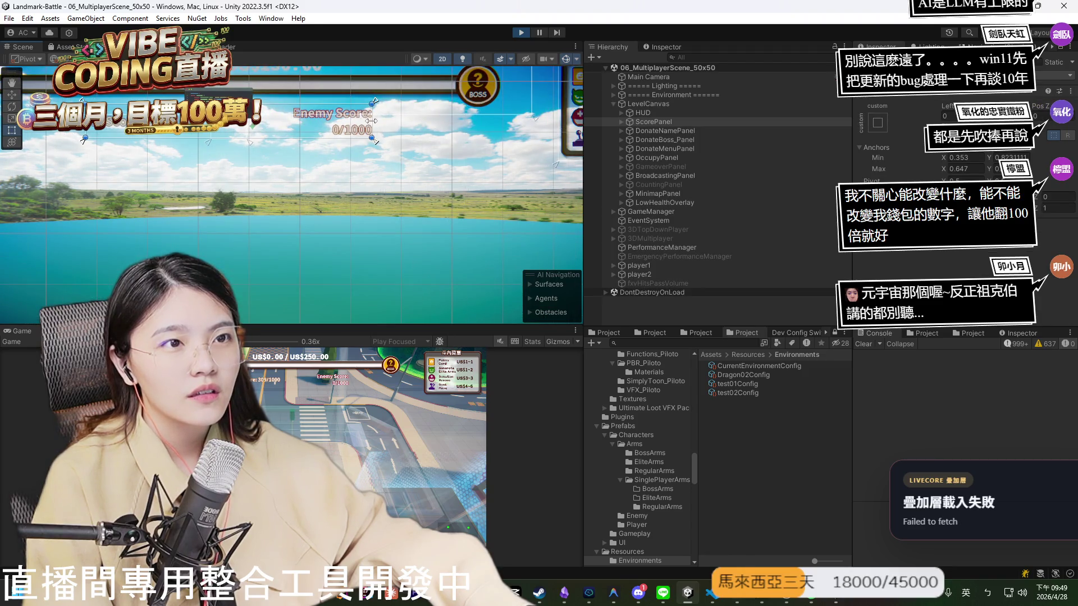
click(621, 122)
click(668, 133)
click(669, 139)
click(663, 121)
drag(373, 122, 406, 122)
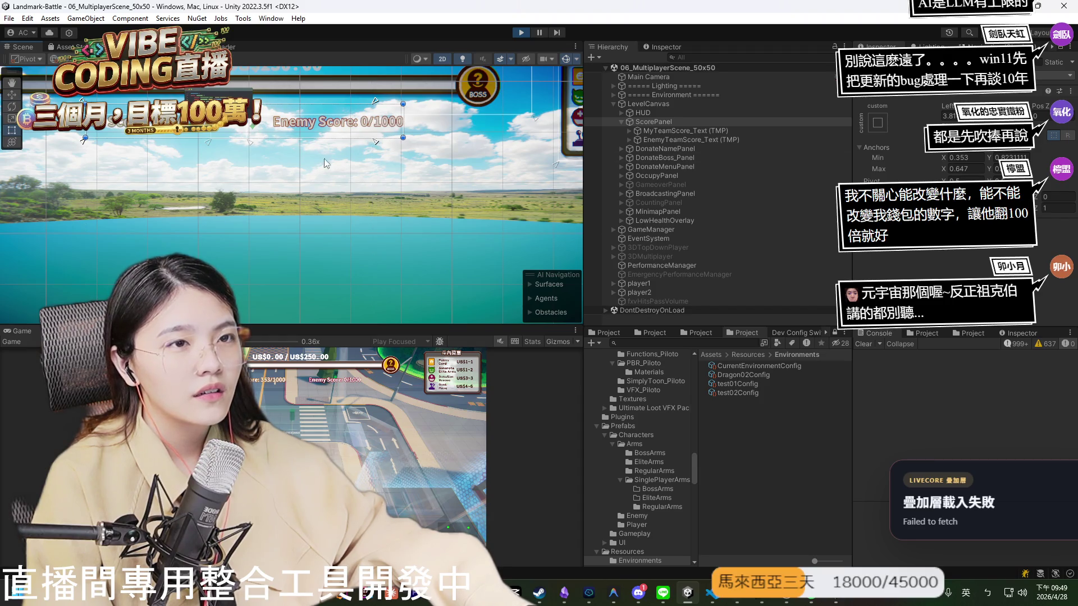
Shift ScorePanel slightly left and check the scores in the maximized Game view.
scroll(336, 179, down, 1)
drag(339, 137, 321, 132)
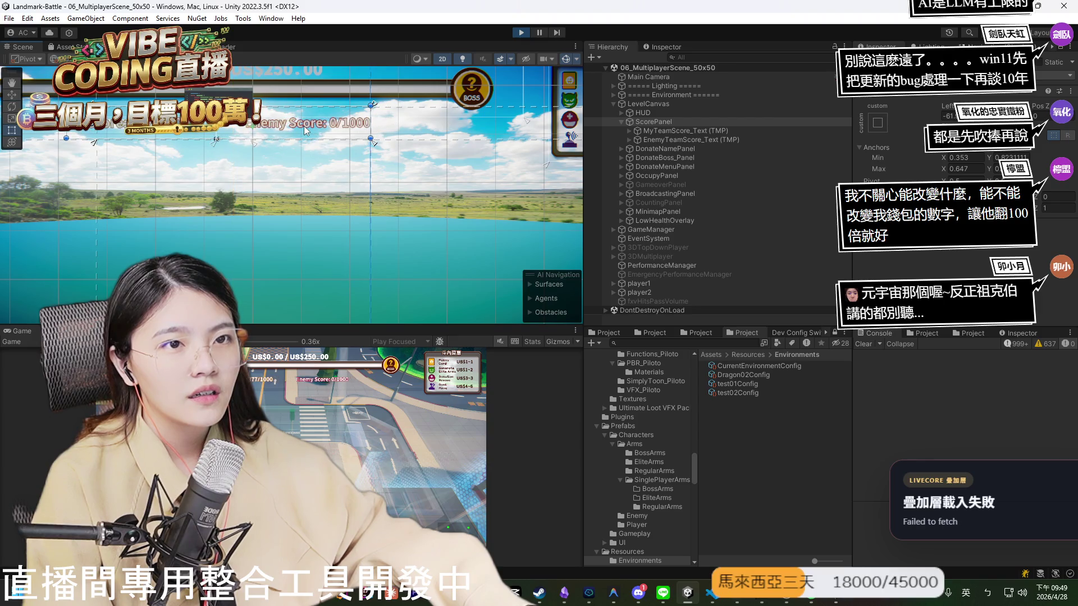
scroll(304, 131, up, 2)
scroll(421, 163, up, 2)
scroll(423, 167, down, 2)
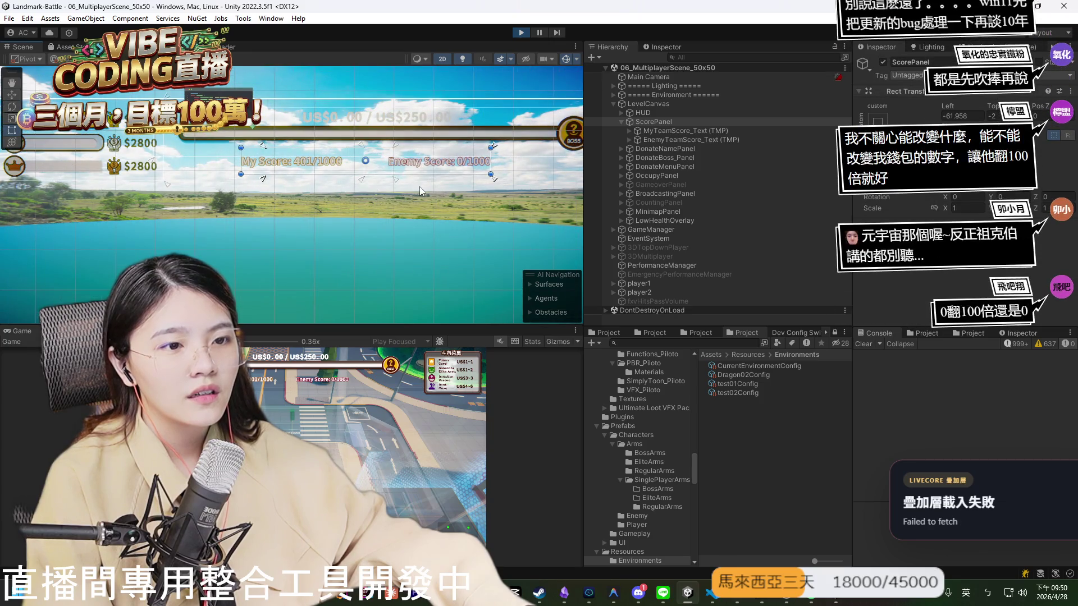
double_click(26, 333)
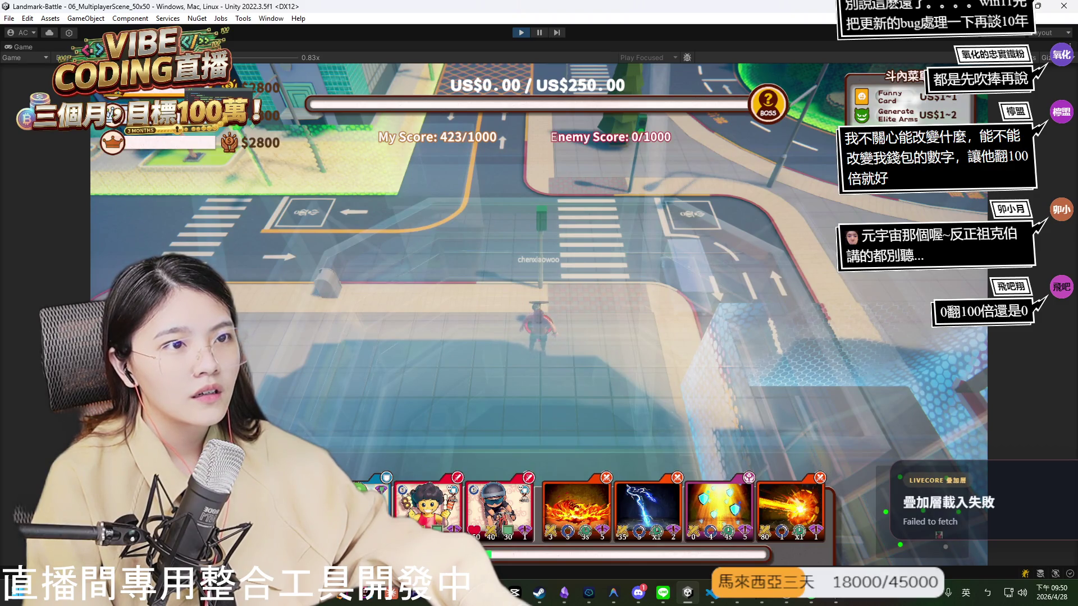
double_click(19, 45)
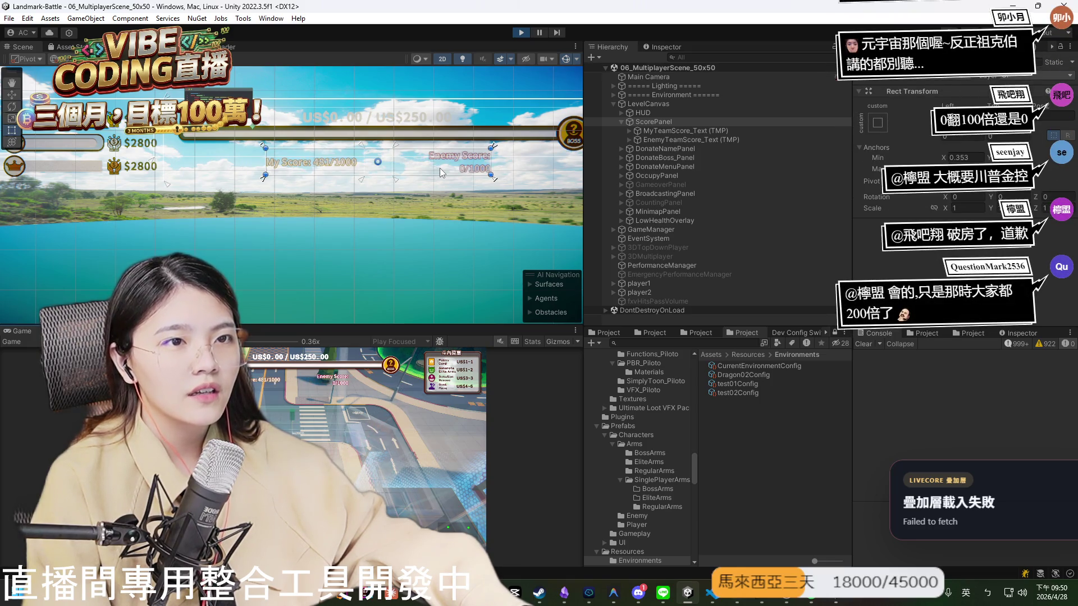
Extend the EnemyTeamScore_Text (TMP) box leftward onto one line, then switch to the built game window.
click(699, 138)
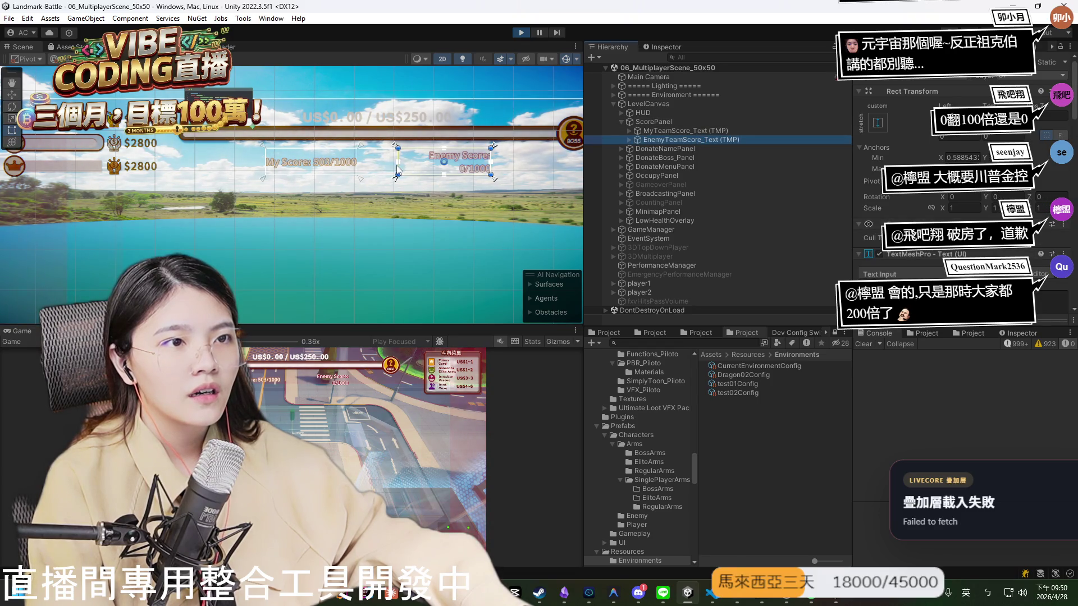
mouse_move(398, 168)
mouse_down()
mouse_move(387, 165)
mouse_move(395, 162)
mouse_up()
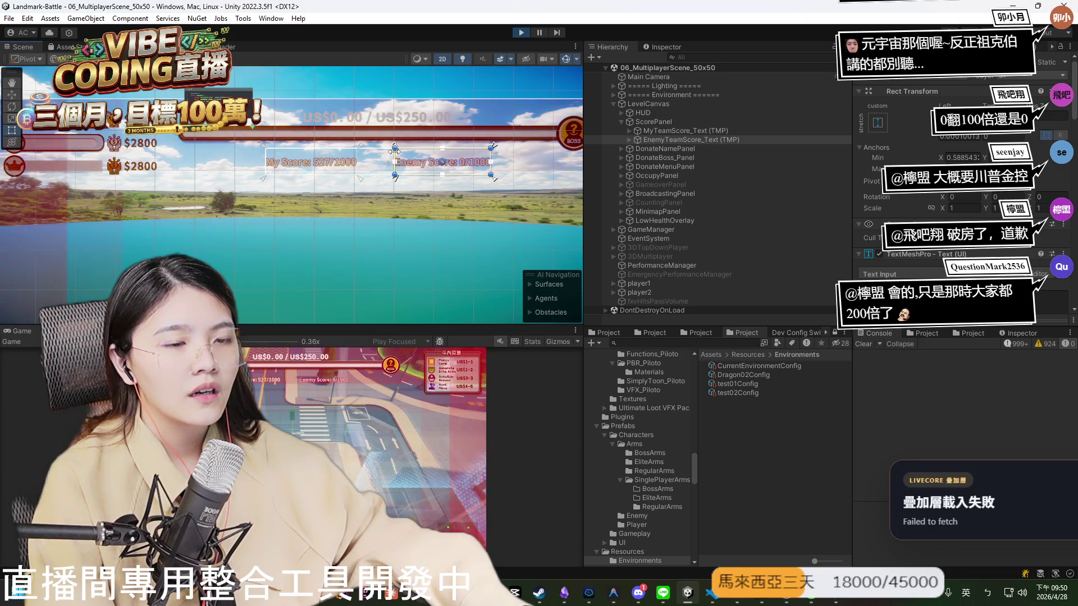
scroll(427, 149, up, 3)
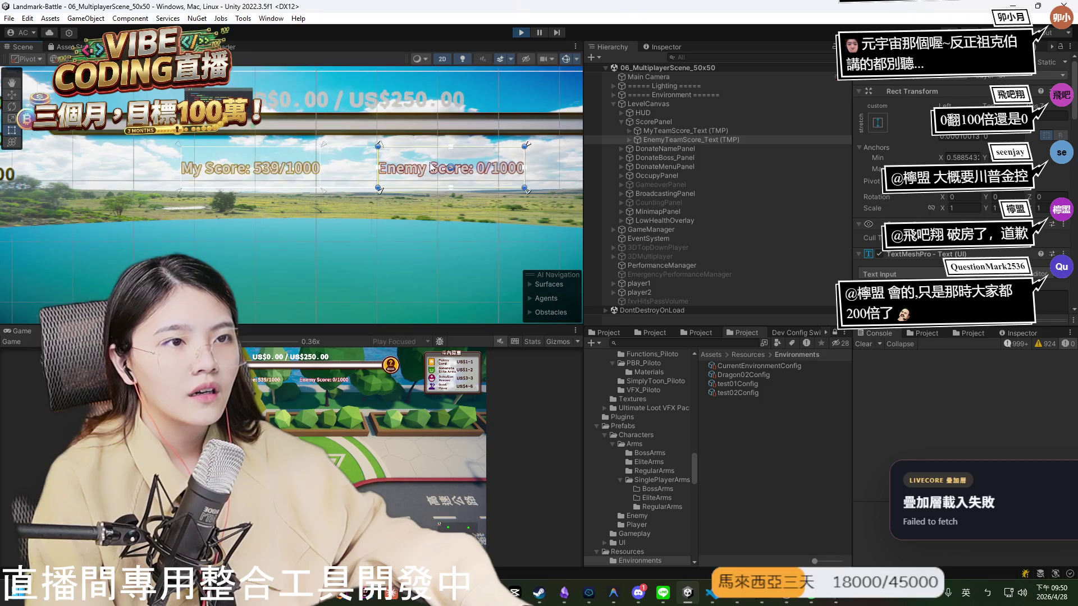
scroll(430, 166, up, 2)
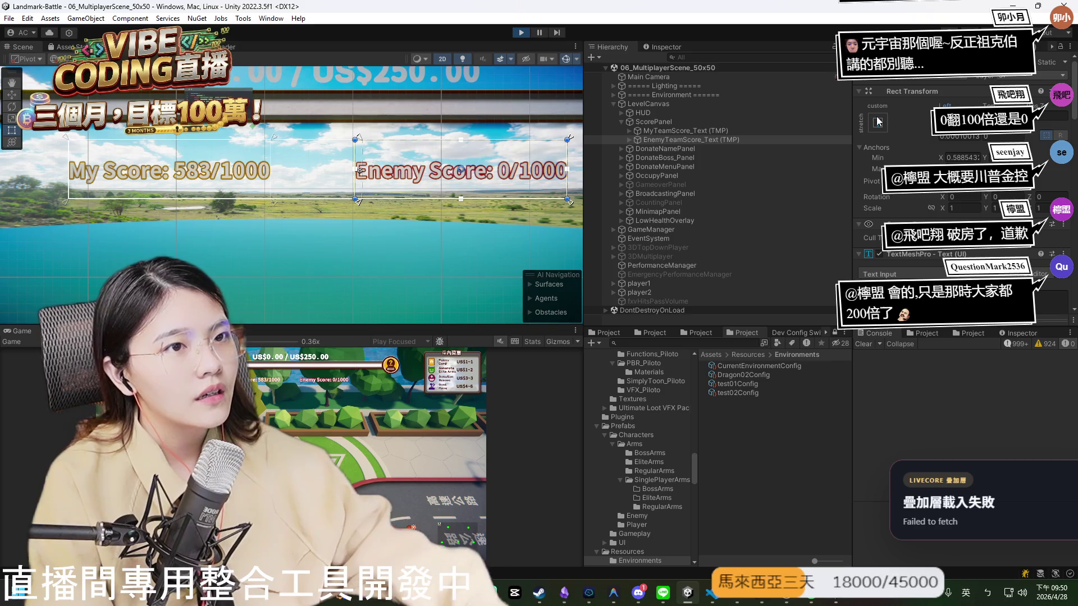
click(700, 139)
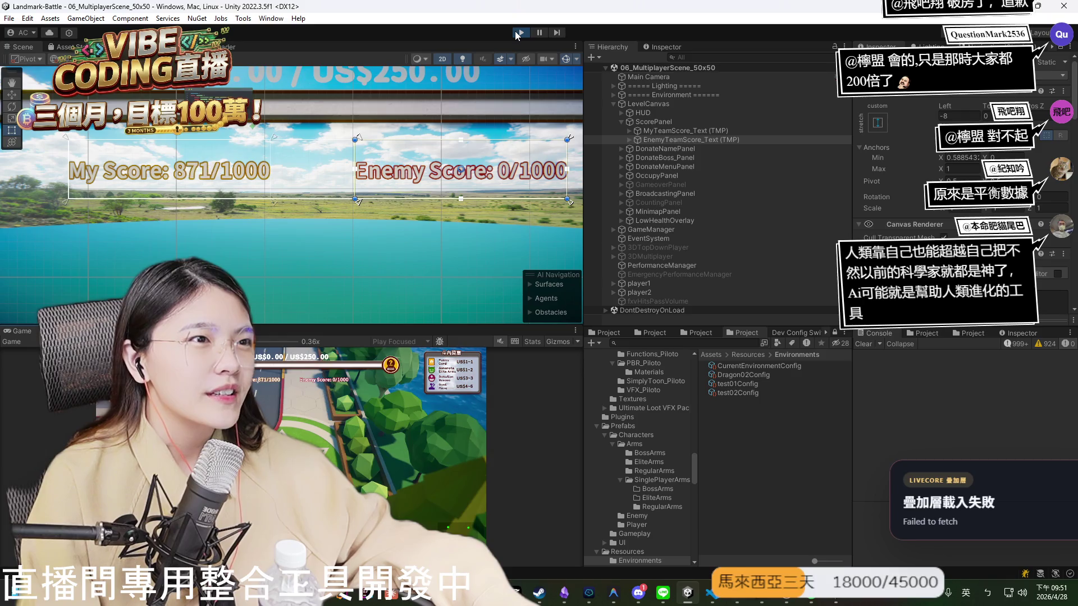
key(alt+Tab)
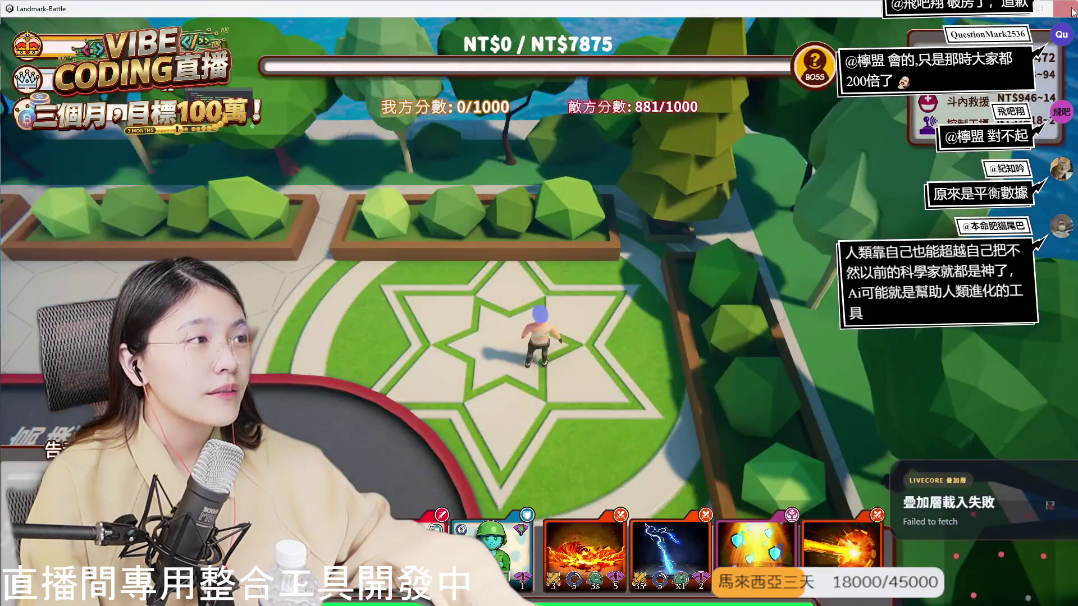
Close the built Landmark-Battle window and bring up the notes app.
click(1054, 10)
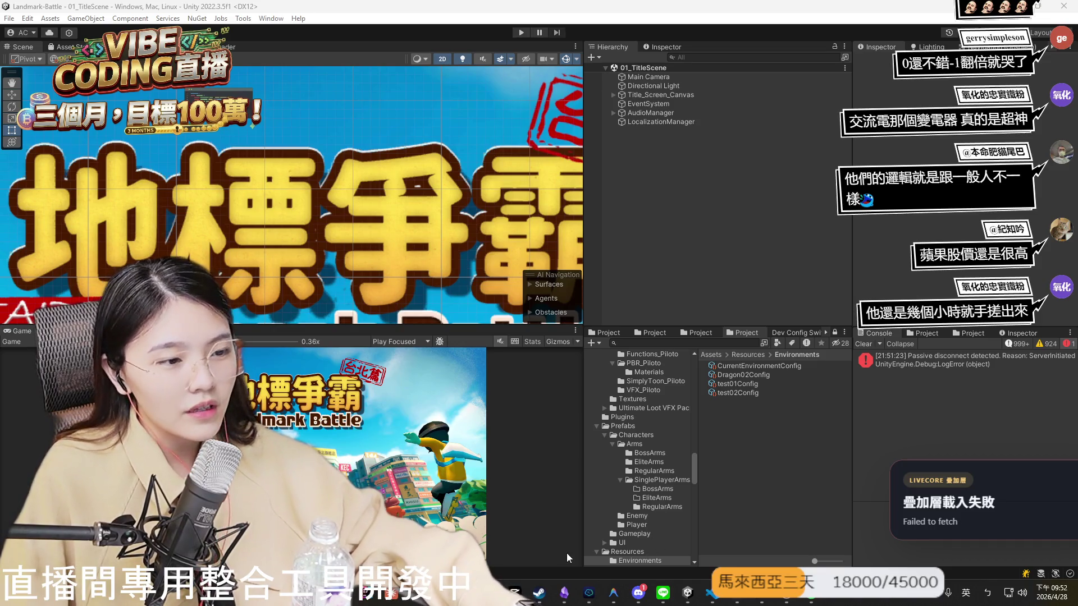
click(564, 592)
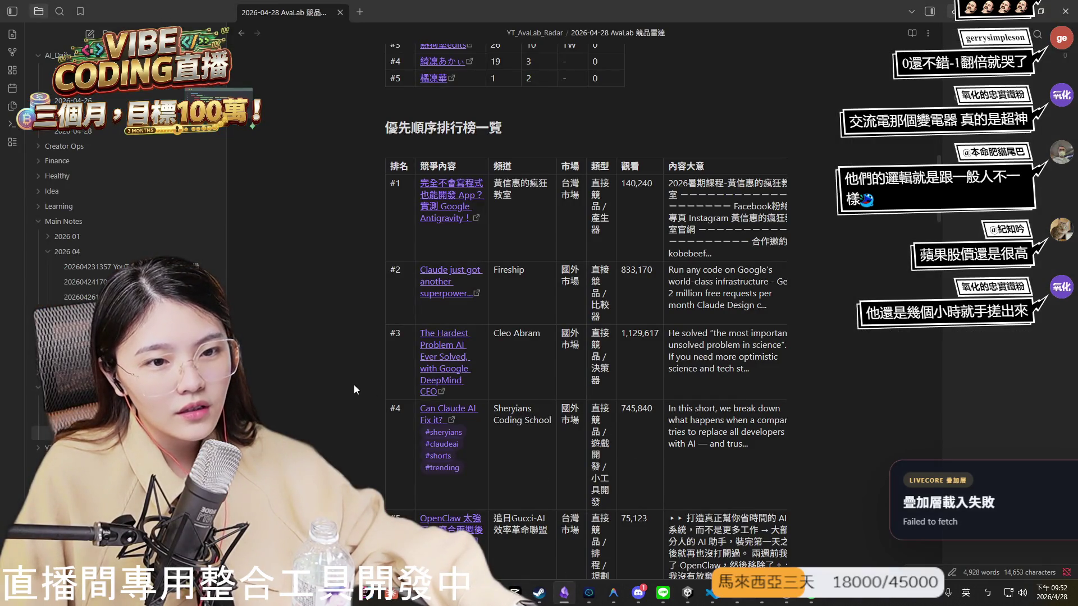
Look through the AI_Daily notes 2026-04-24 and 2026-04-28 in Obsidian, ending on 2026-04-28.
scroll(353, 385, up, 3)
scroll(354, 385, up, 5)
scroll(354, 385, up, 10)
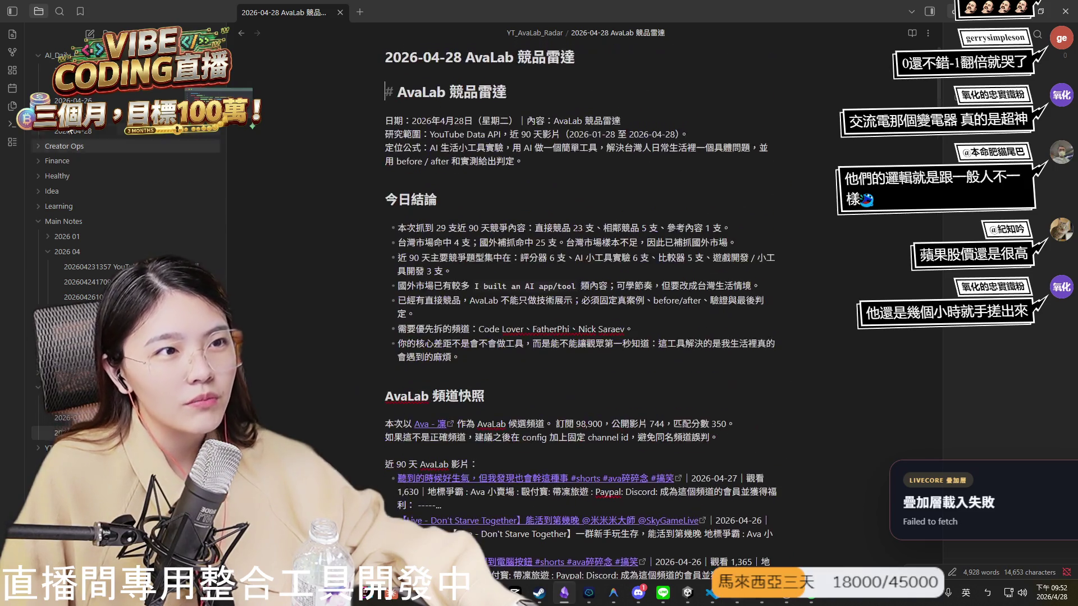
click(96, 132)
click(79, 71)
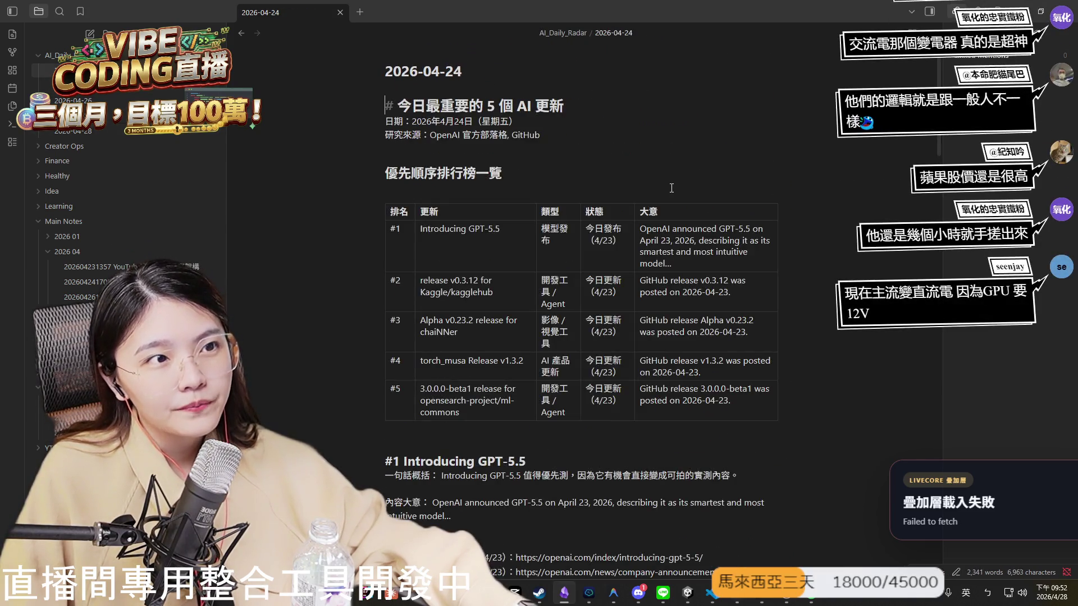
click(73, 131)
scroll(505, 218, down, 9)
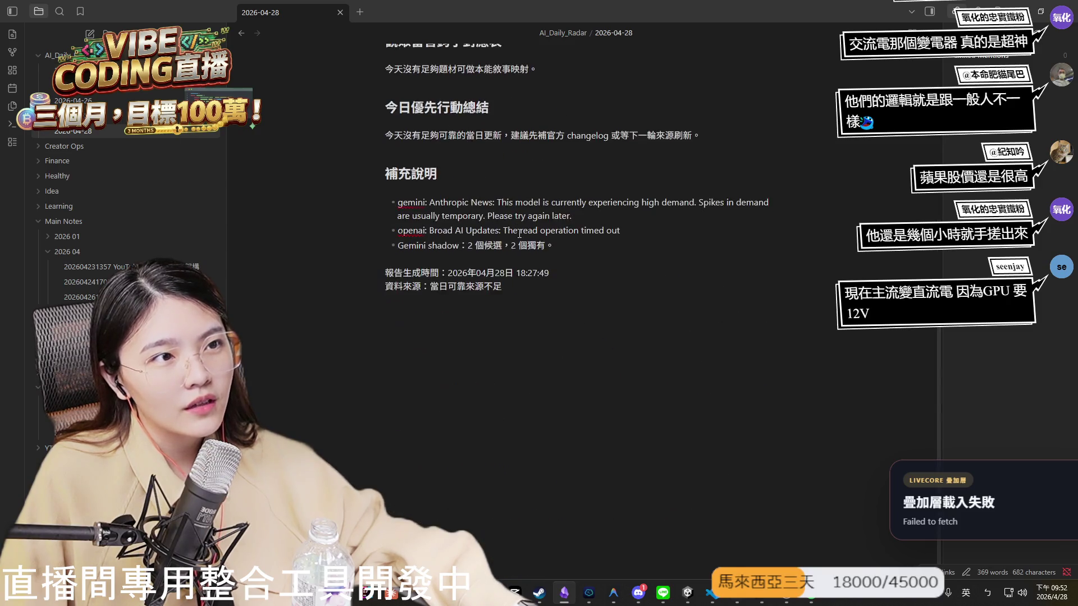
scroll(539, 271, up, 9)
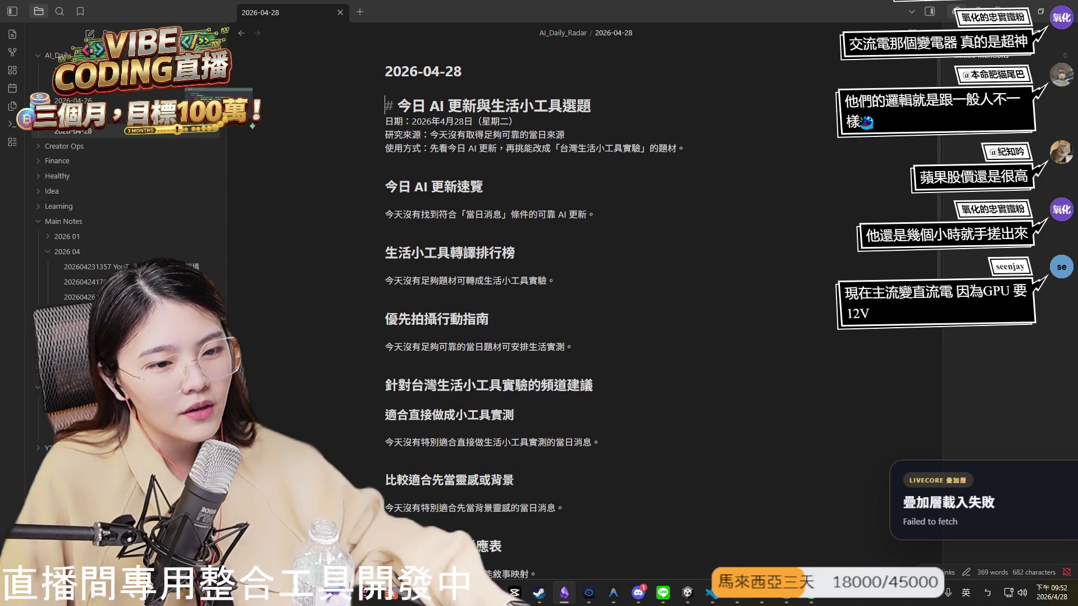
Run start_daily_ai_radar.cmd from the AI_News folder.
mouse_move(435, 593)
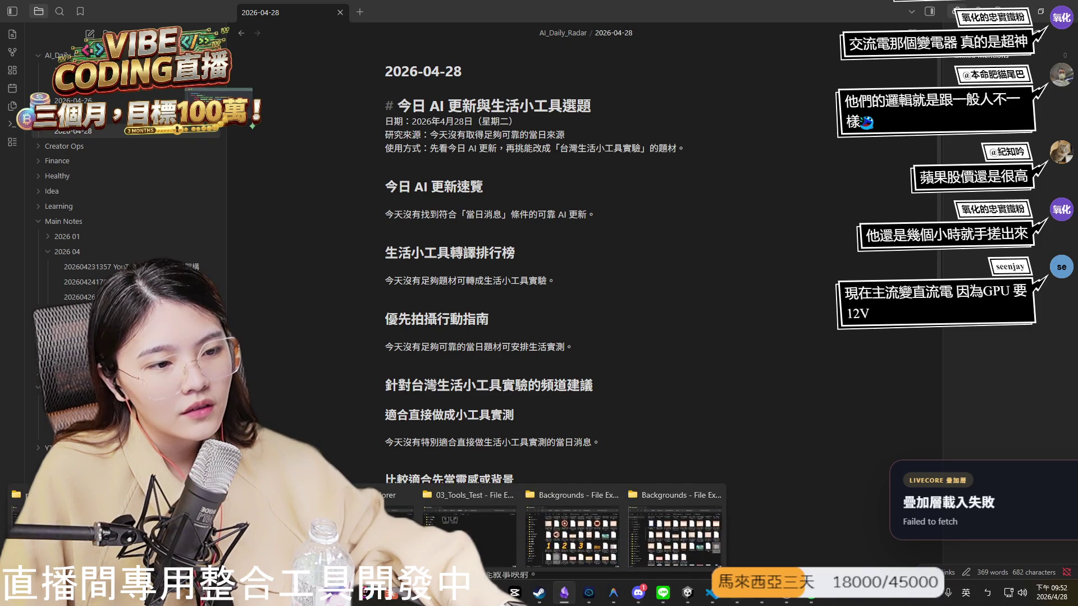
click(370, 533)
click(446, 362)
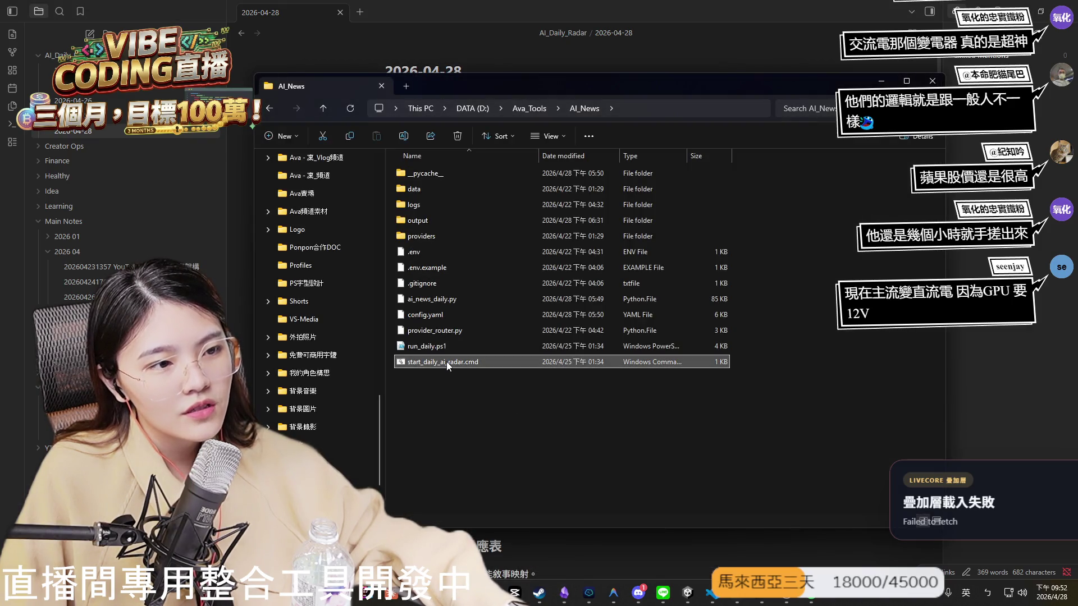
double_click(446, 362)
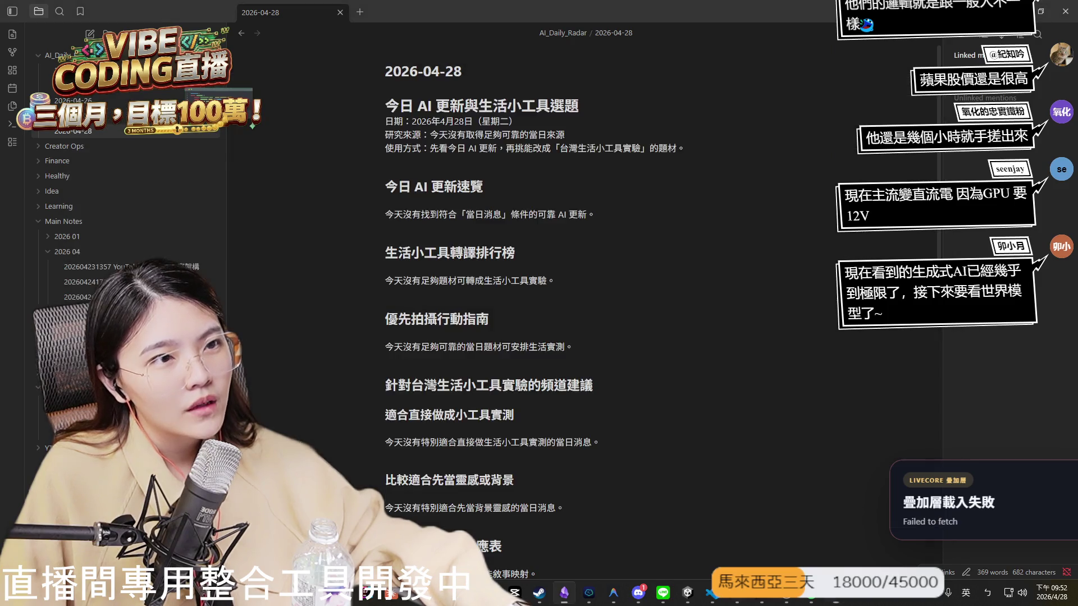
Review the 2026-04-24 AI note, selecting the 'Introducing GPT' and 'GPT-5.5 API' titles in its ranking table.
click(140, 85)
click(141, 71)
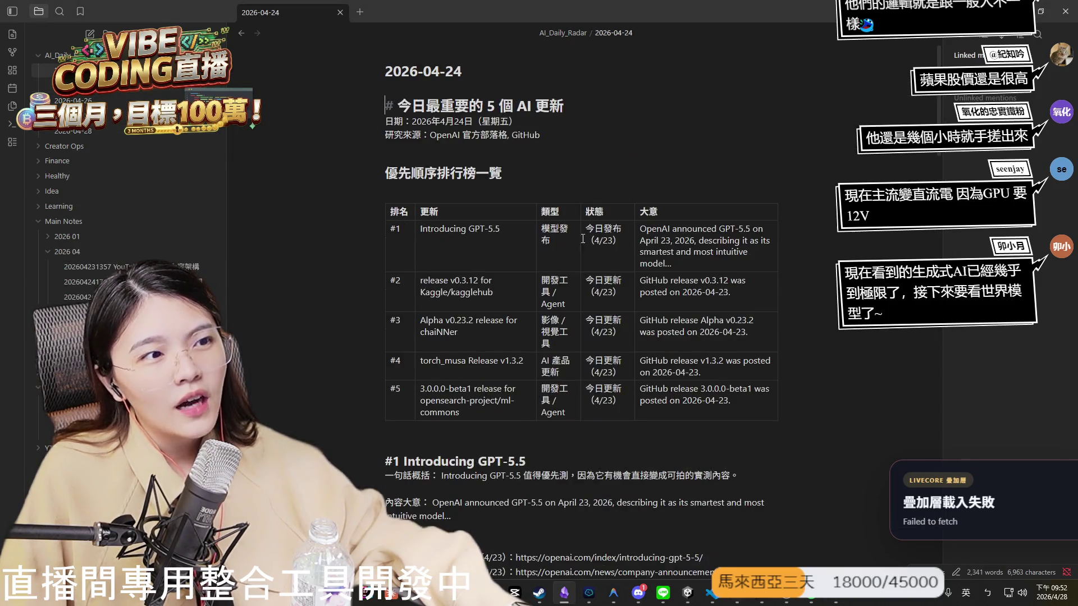
scroll(409, 155, down, 2)
scroll(409, 155, up, 2)
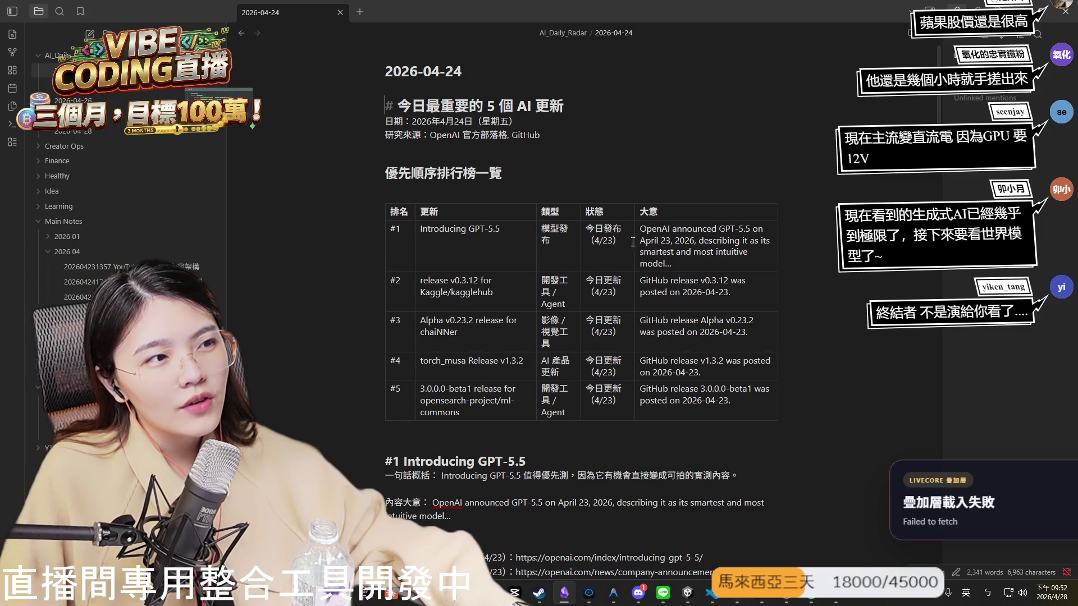
drag(421, 229, 484, 229)
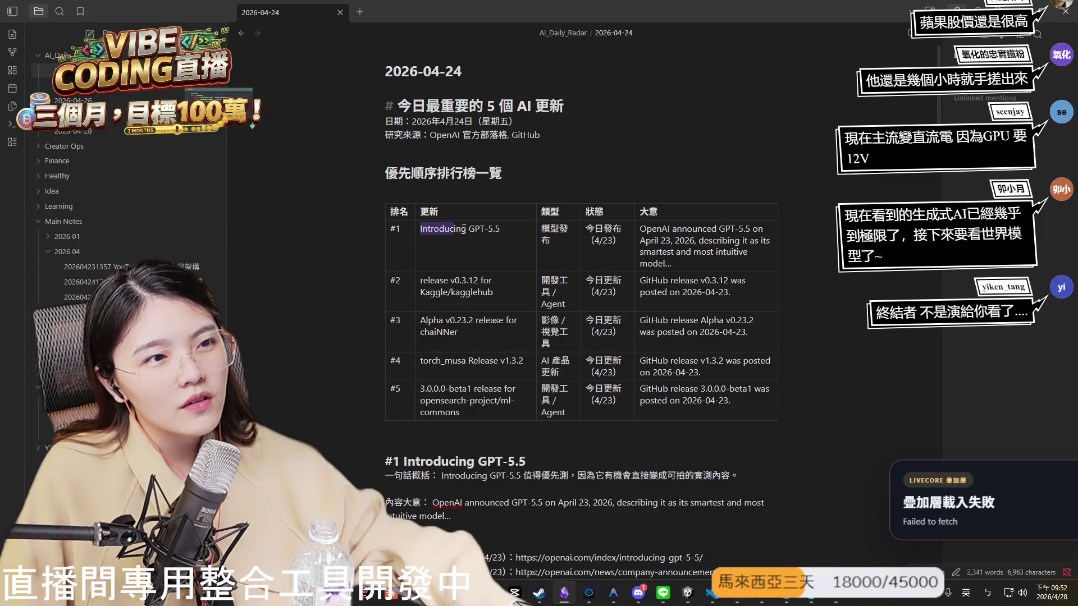
click(508, 131)
key(Down)
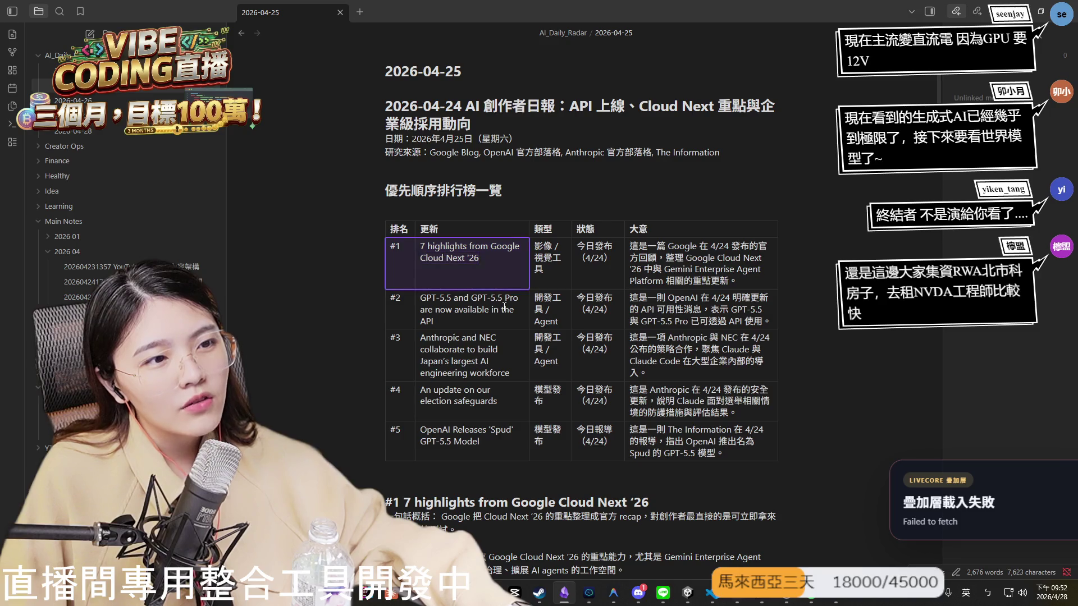
drag(476, 321, 422, 301)
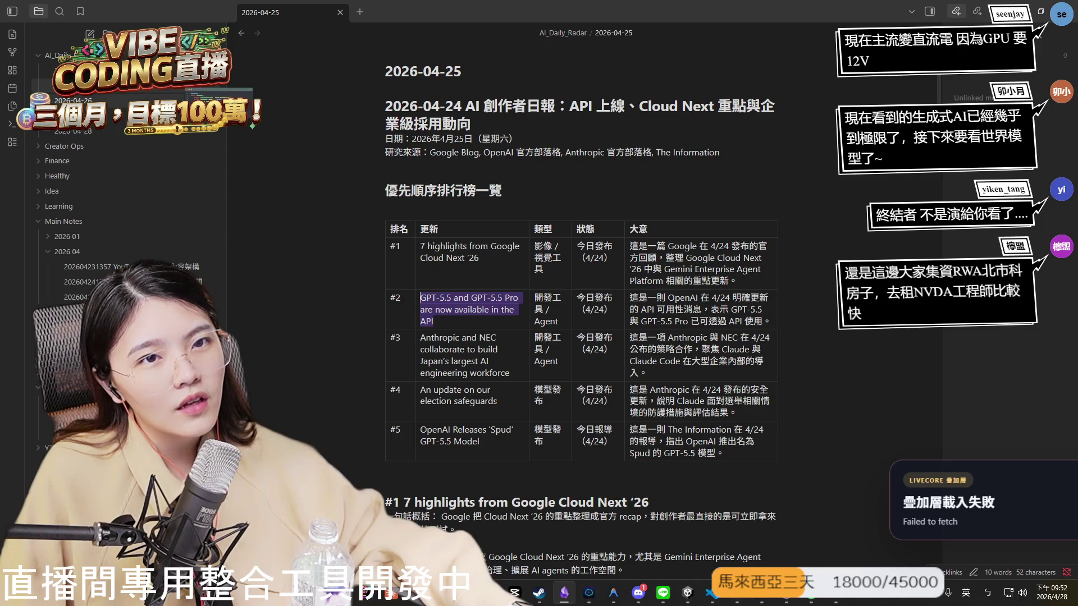
Browse the 2026-04-27, 04-28, 04-26 and 04-25 notes, then return to the radar console.
click(110, 119)
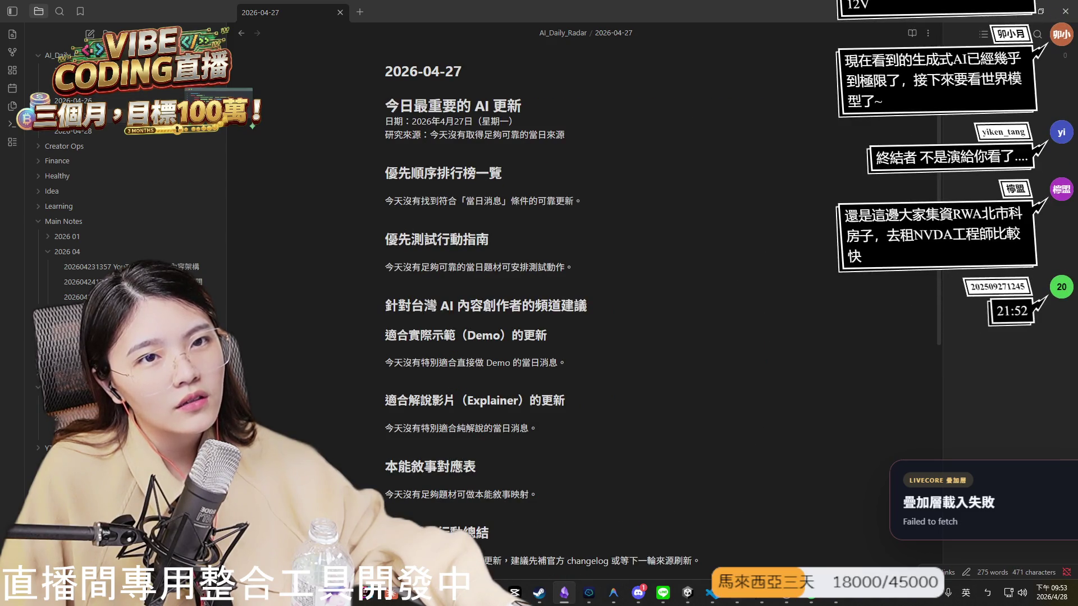
click(73, 130)
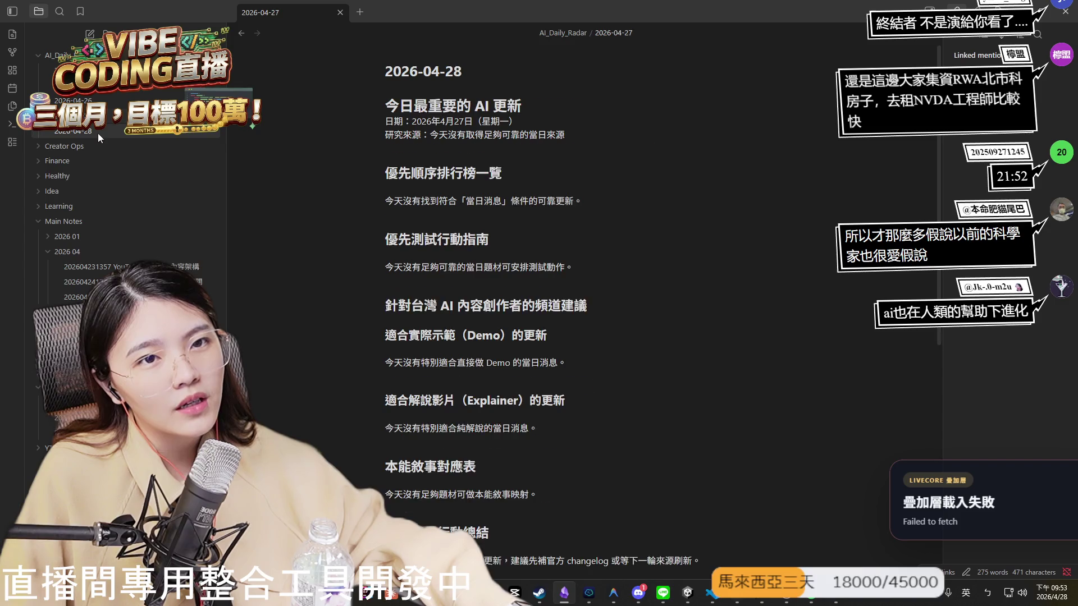
scroll(495, 236, down, 10)
scroll(495, 235, up, 10)
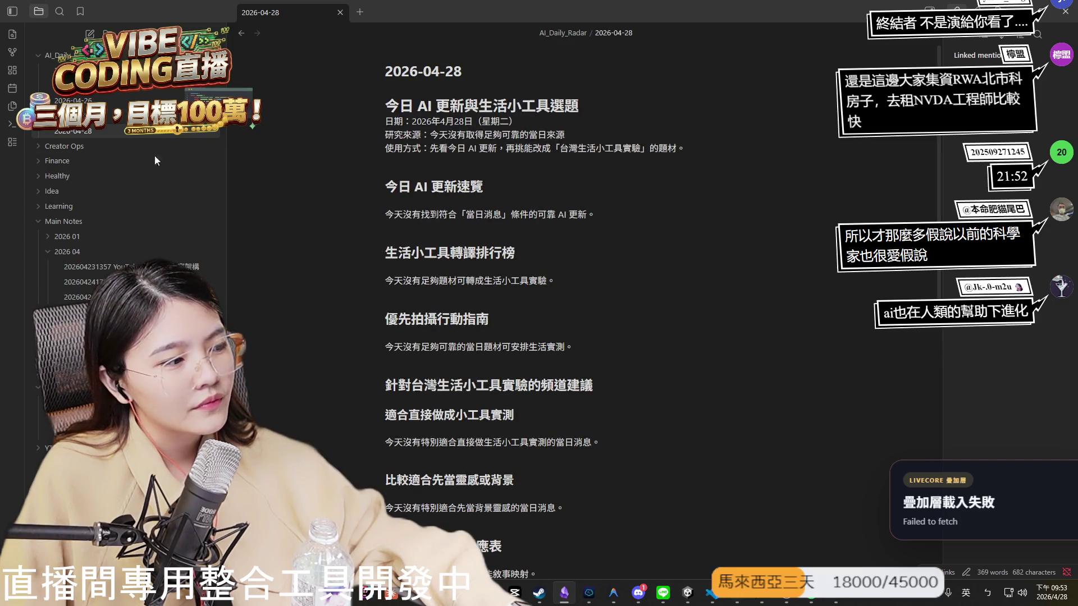
click(121, 122)
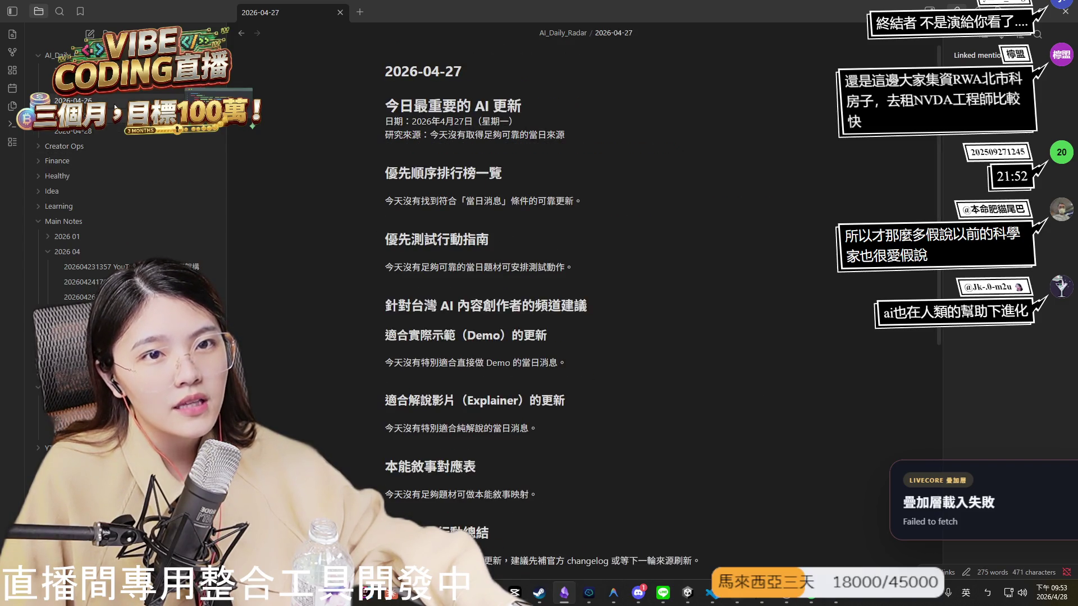
click(73, 101)
click(73, 86)
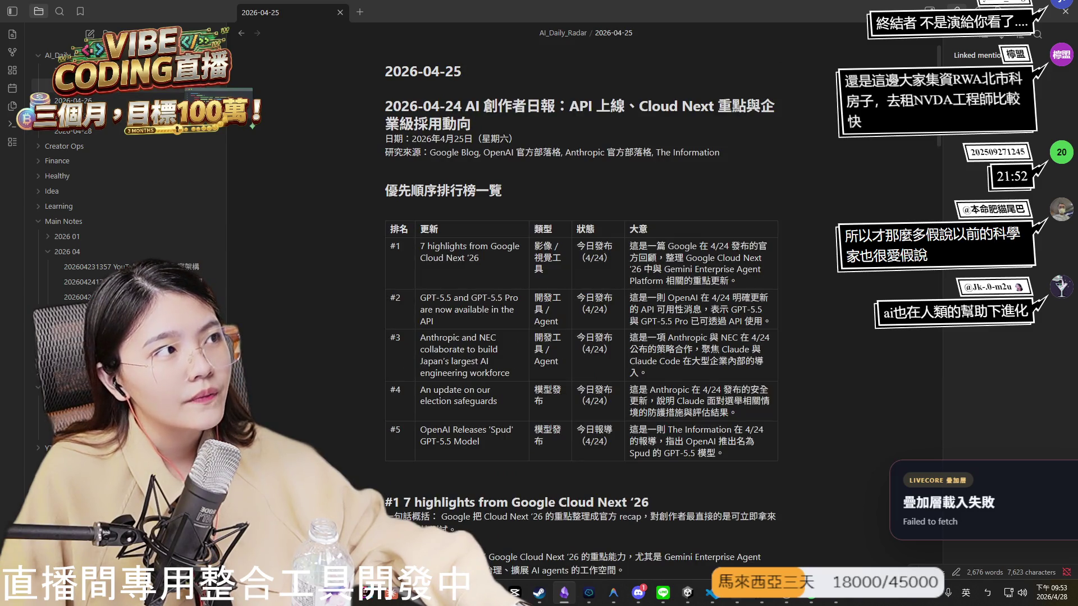
key(alt+Tab)
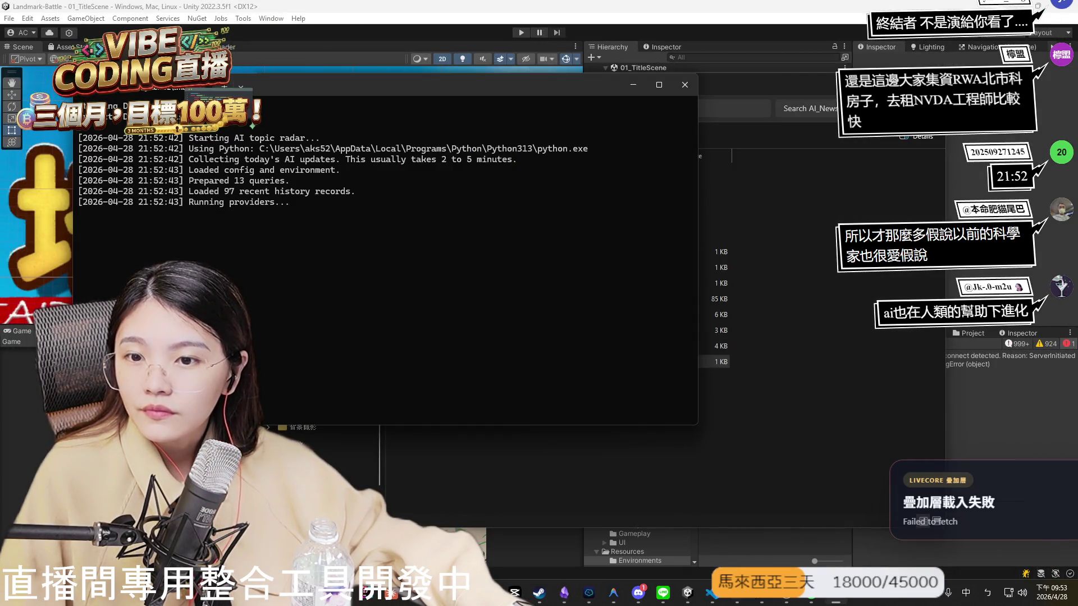